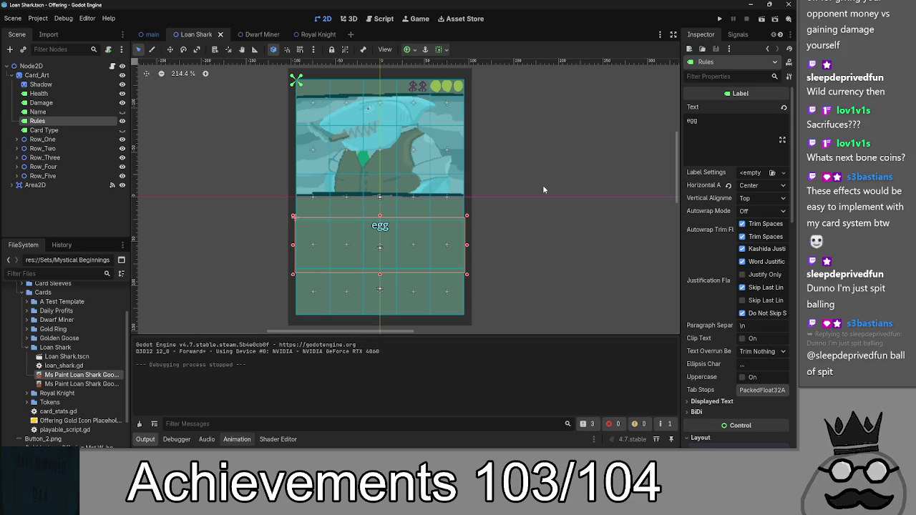
Step: Select the Rules label on the Loan Shark card
left_click(543, 190)
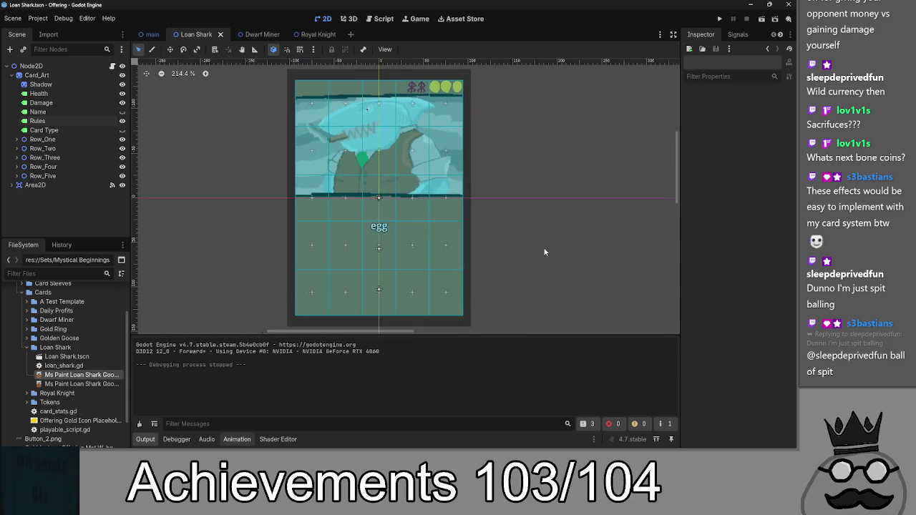
mouse_move(529, 145)
left_mouse_down()
mouse_move(537, 171)
mouse_move(538, 139)
left_mouse_up()
scroll(537, 170, "down", 1)
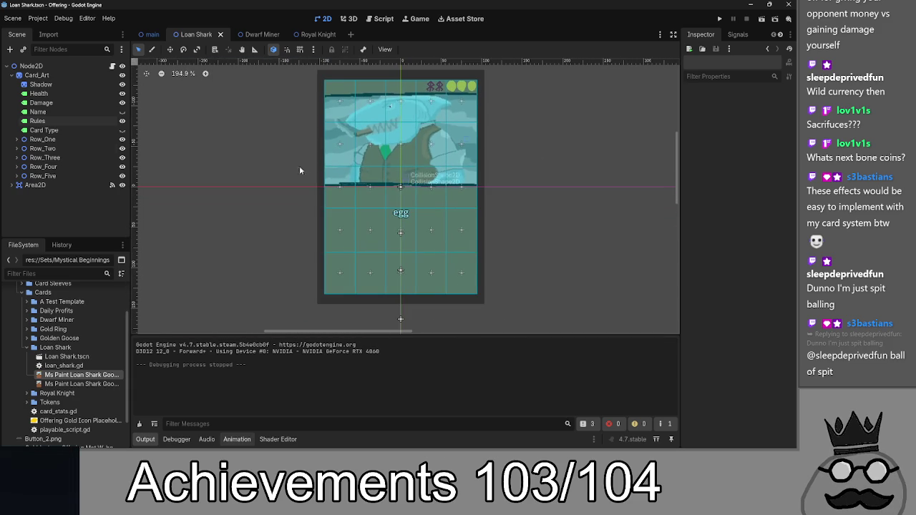
left_click(37, 121)
Step: Replace the 'egg' placeholder with 'When Loan Shark Kills Another Creature He Gets A +1/+1 Counter'
left_click(738, 120)
key("ctrl+a")
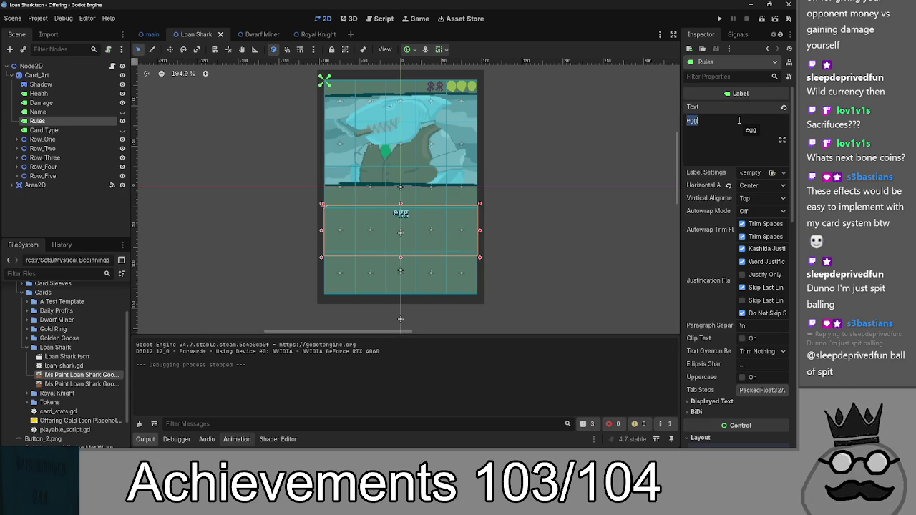
key("BackSpace")
type("Wh")
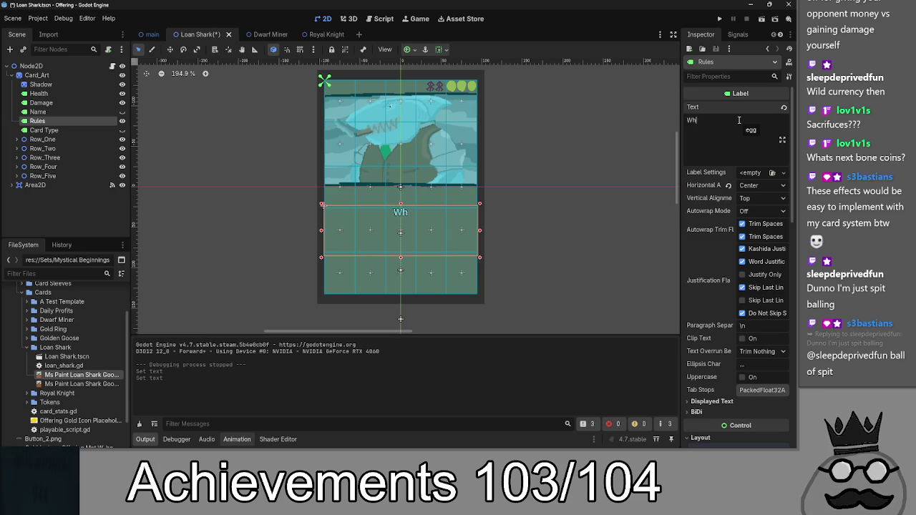
type("en Loan Shark S")
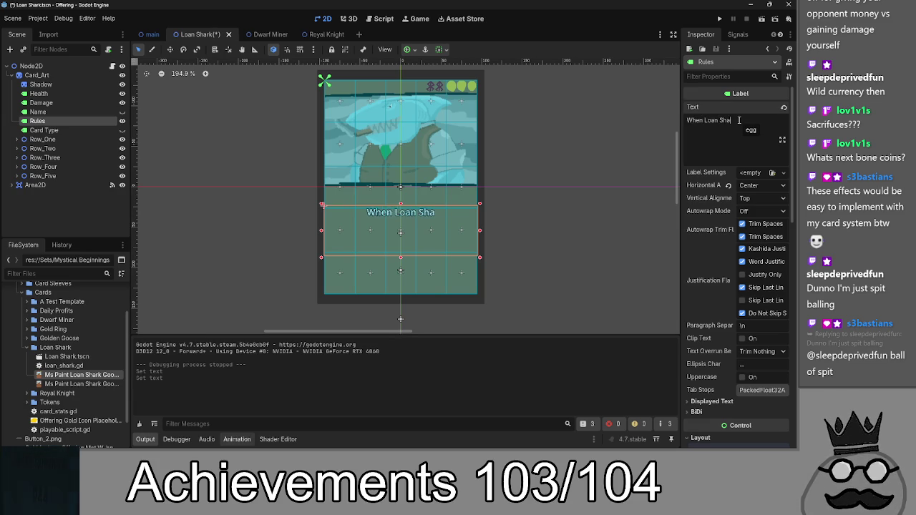
key("BackSpace")
type("Kills ")
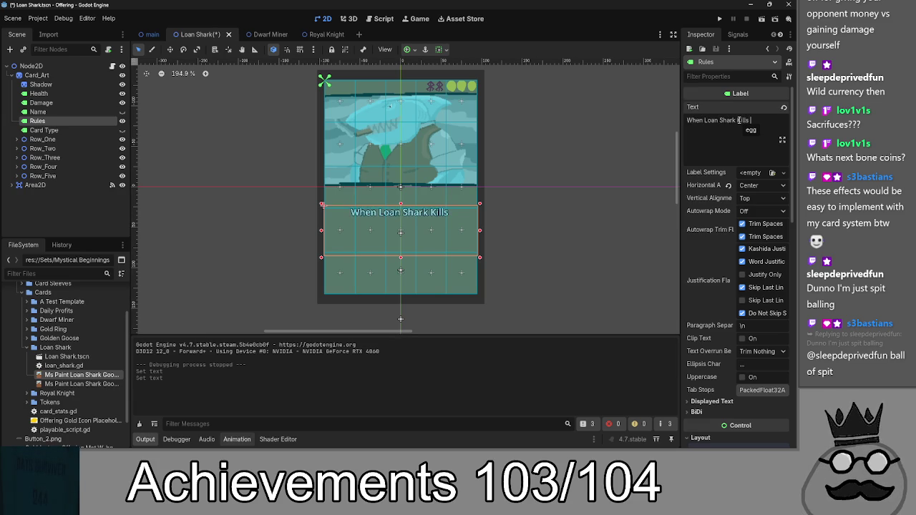
type("Anotehr C")
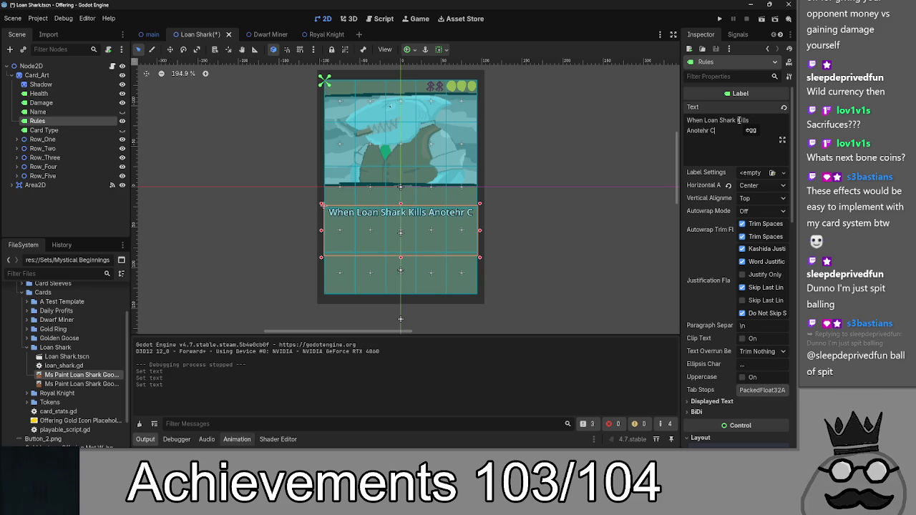
key("BackSpace")
key("BackSpace")
key("BackSpace")
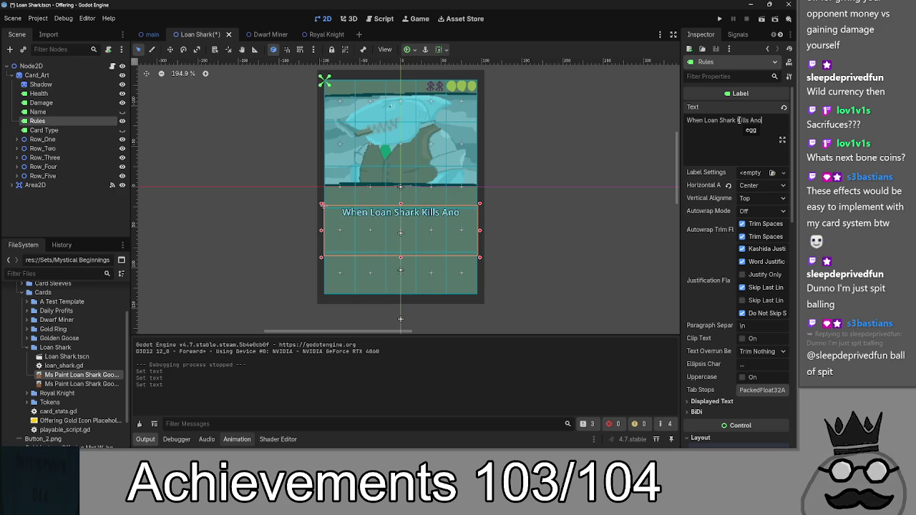
type("ther Creature")
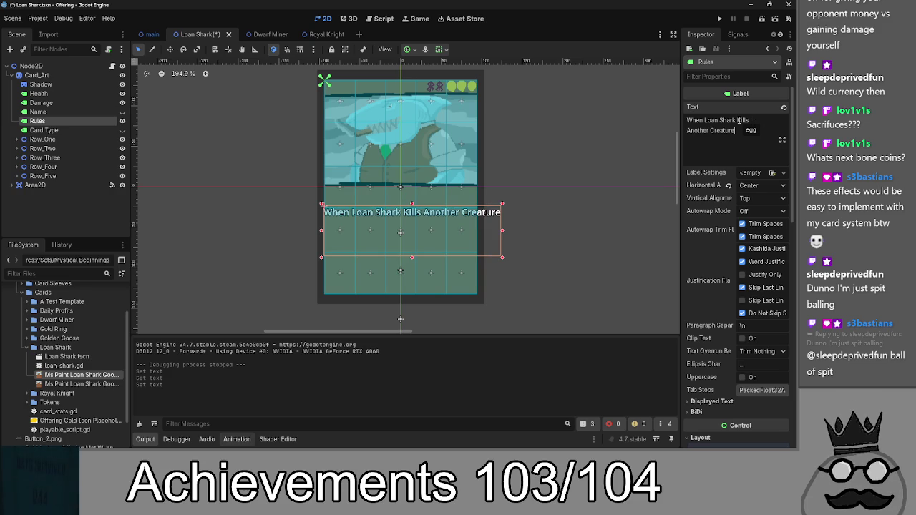
type(" He")
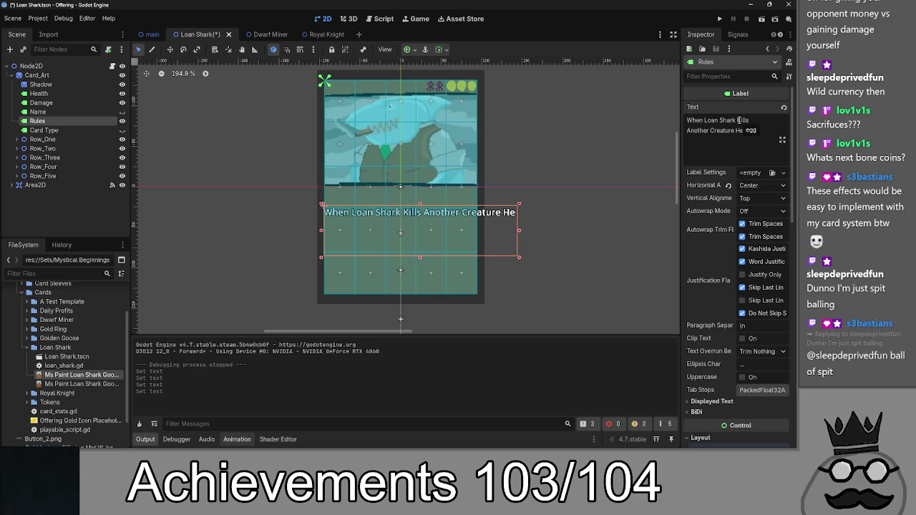
type(" Gets")
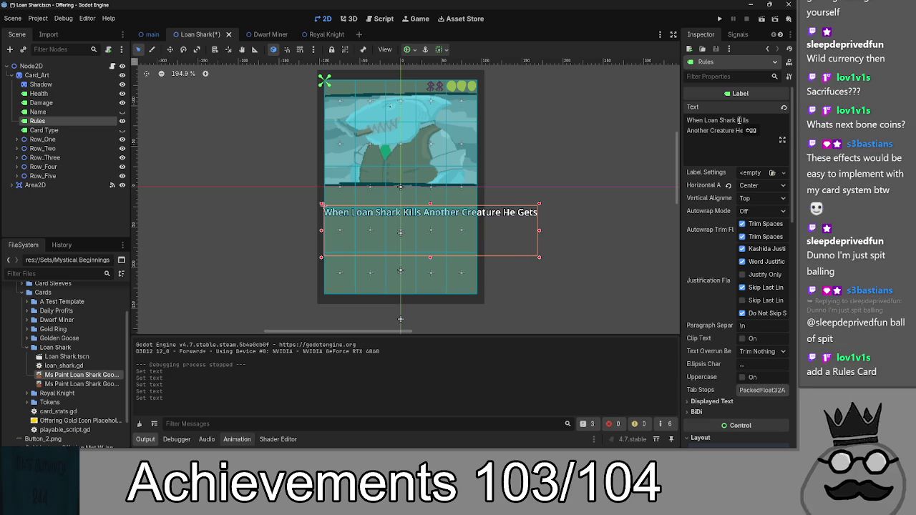
type(" A")
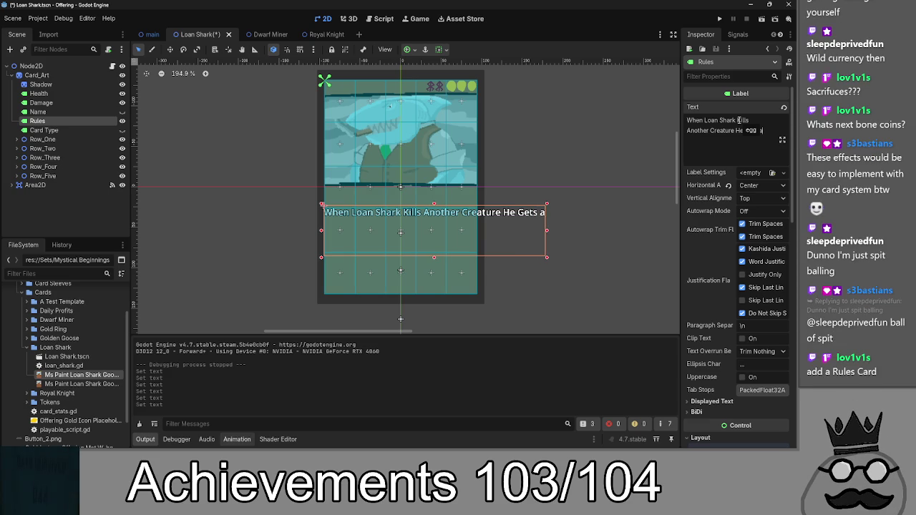
type(" +1")
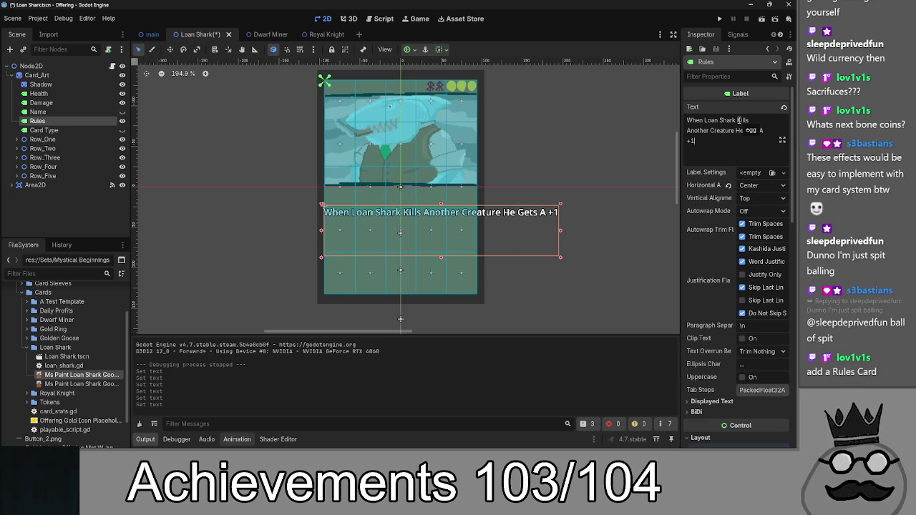
type("/+1")
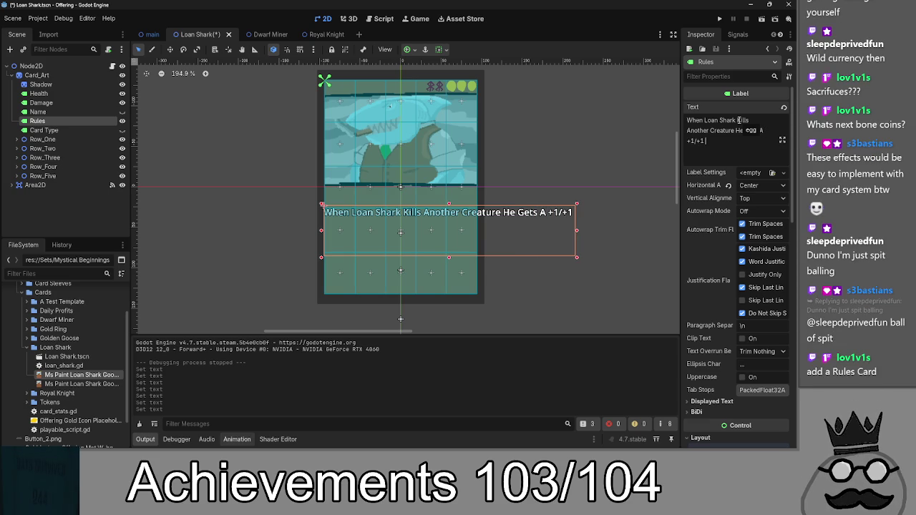
type(" Counter")
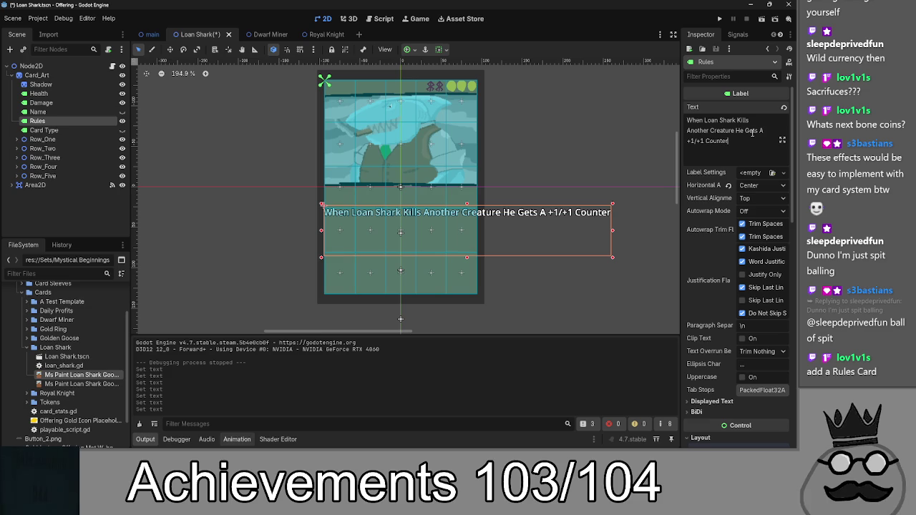
Step: Wrap the rules text onto new lines before 'Another' and before 'Gets'
left_click(735, 130)
key("Return")
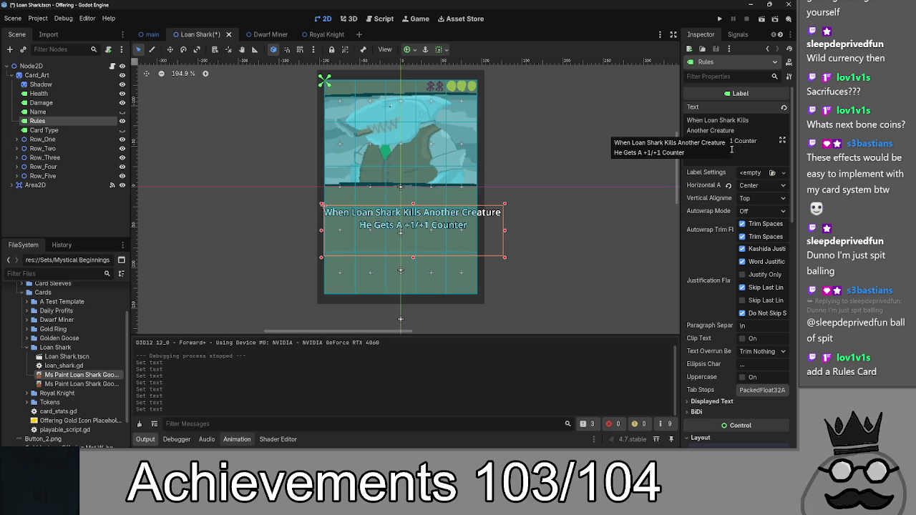
key("BackSpace")
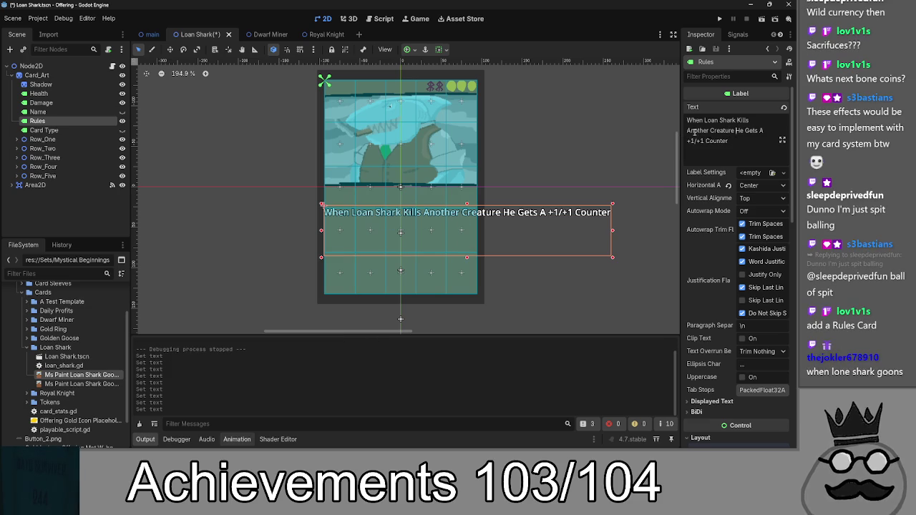
left_click(686, 131)
key("Return")
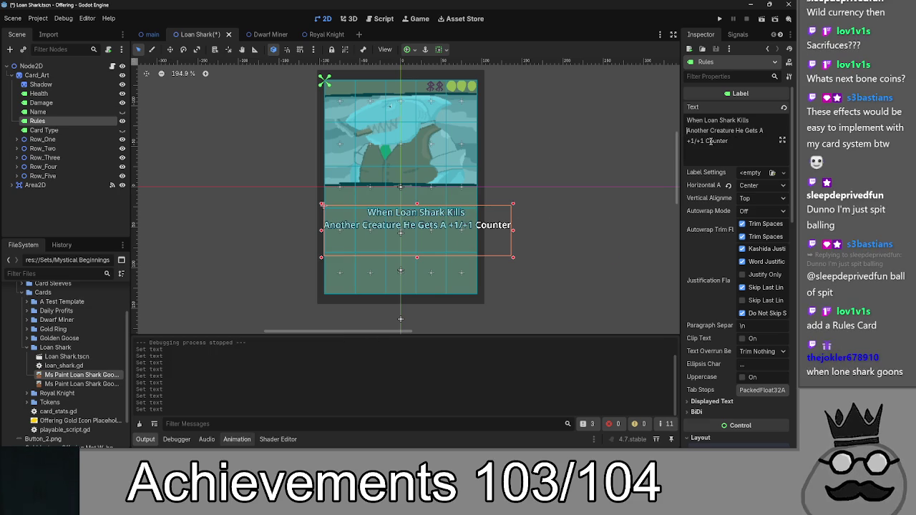
left_click(745, 132)
key("Return")
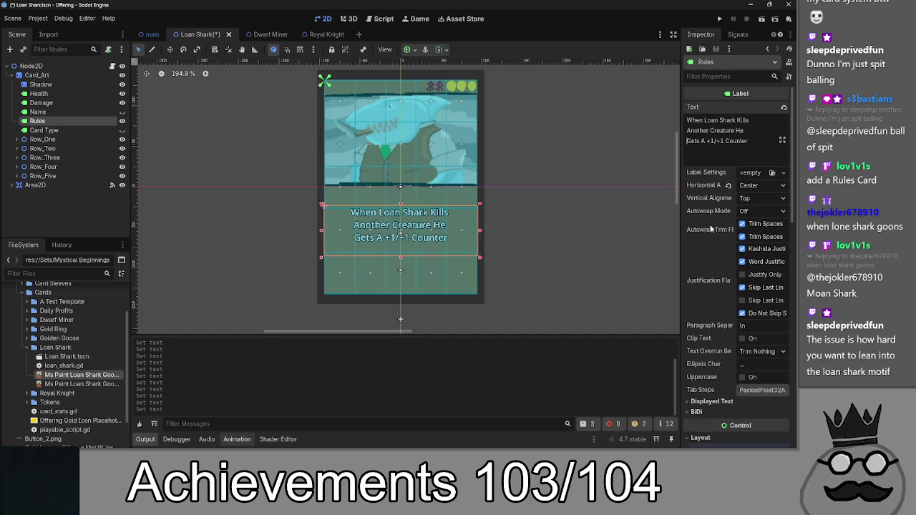
Step: Expand the Rules label's Theme Overrides to find the Font Size override
scroll(709, 229, "down", 4)
scroll(710, 230, "down", 10)
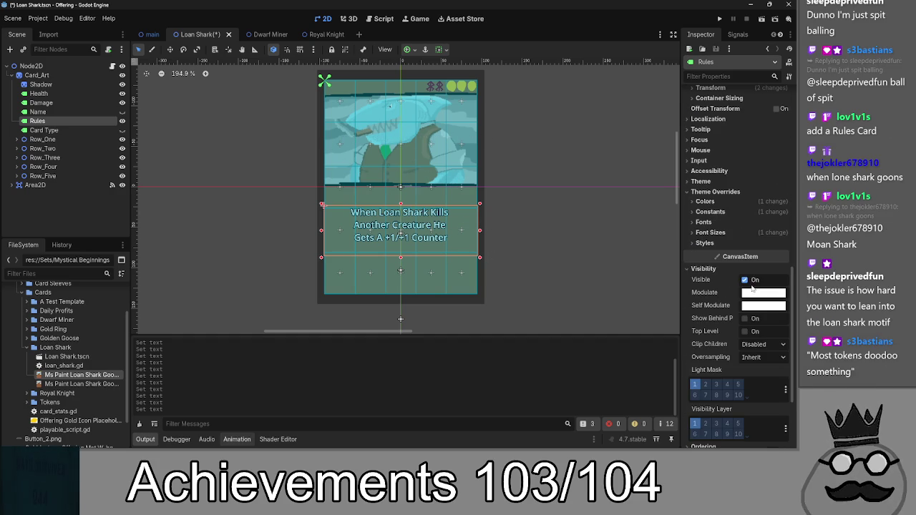
left_click(730, 211)
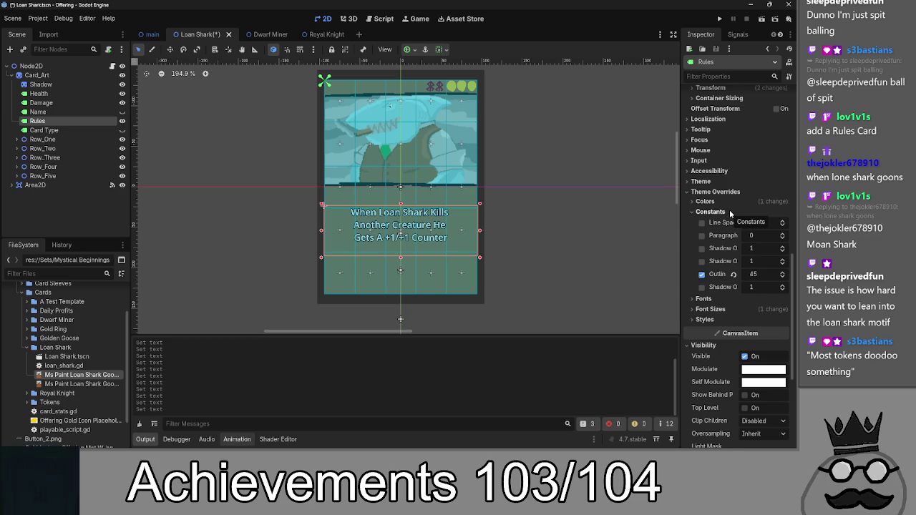
left_click(727, 211)
left_click(728, 202)
left_click(728, 203)
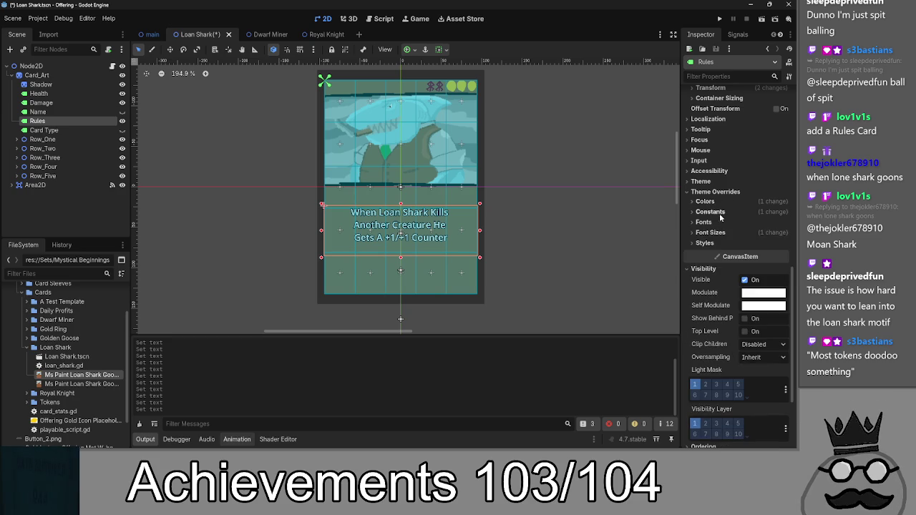
left_click(715, 233)
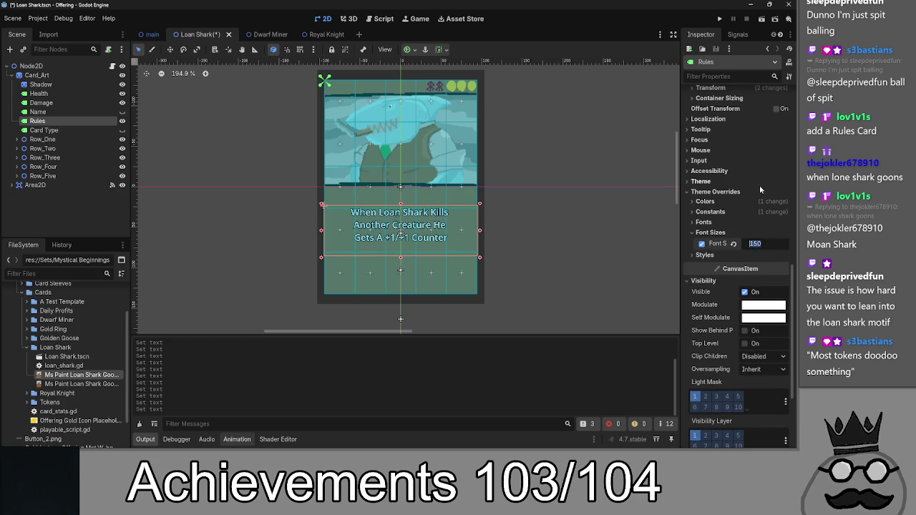
Step: Raise the rules text font size from 150 to 219 px, then deselect the label
left_click(762, 243)
left_click(704, 255)
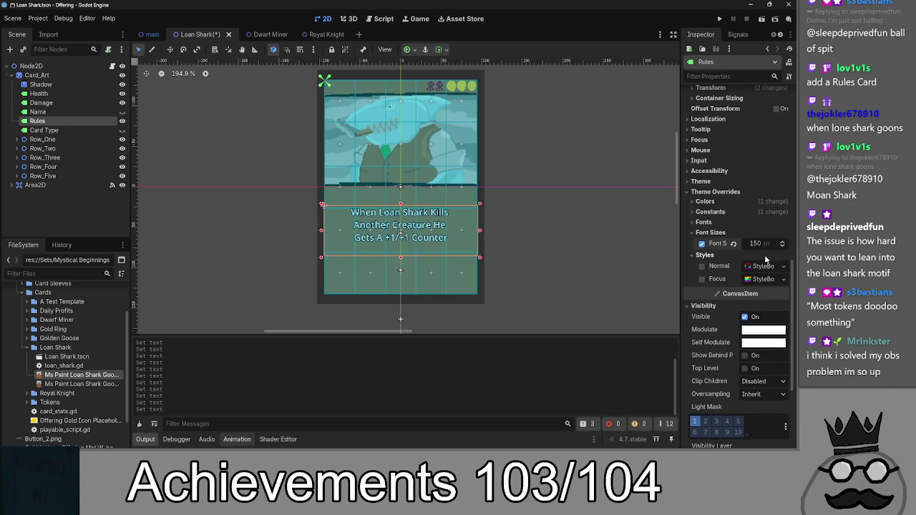
scroll(787, 243, "up", 10)
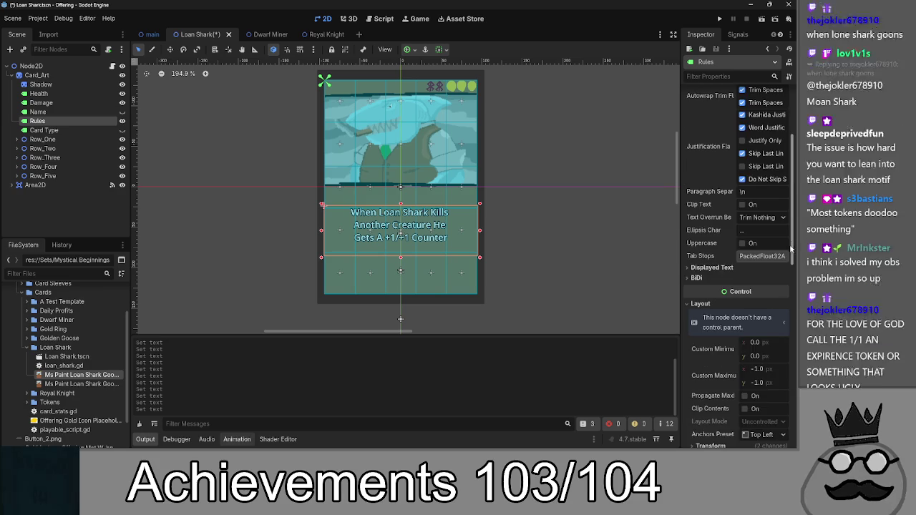
scroll(719, 263, "down", 15)
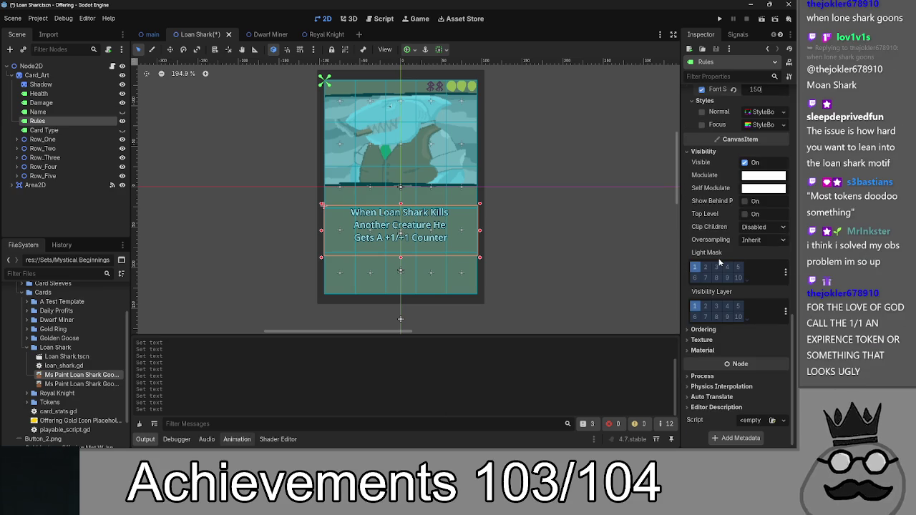
scroll(718, 254, "up", 5)
left_click(714, 233)
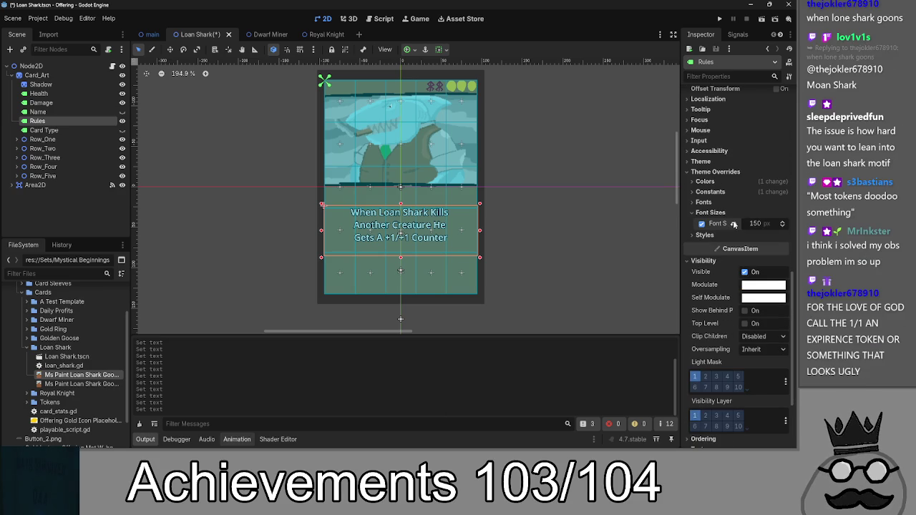
mouse_move(755, 224)
left_mouse_down()
mouse_move(803, 224)
mouse_move(790, 224)
left_mouse_up()
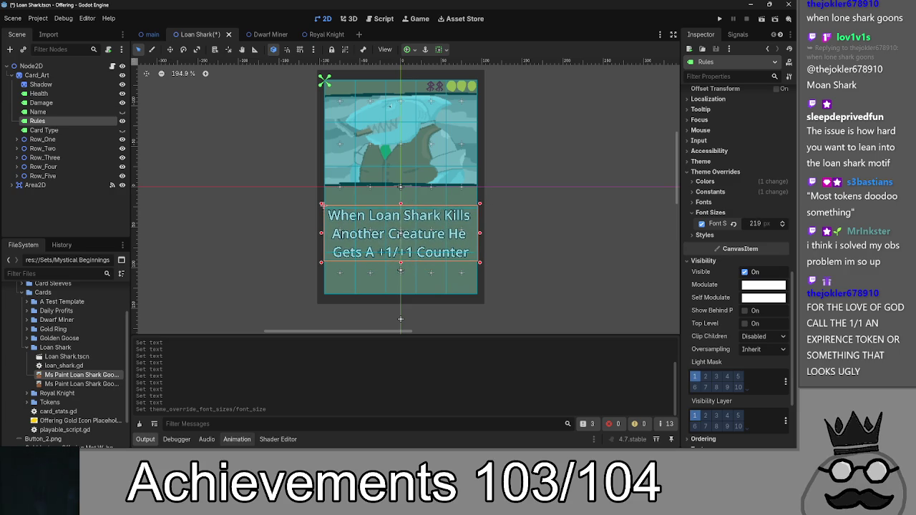
left_click(562, 256)
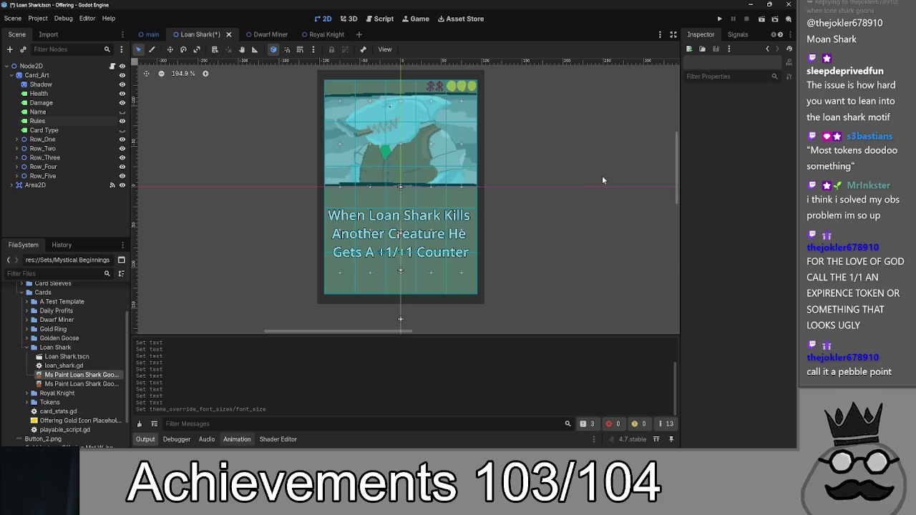
Step: Save the Loan Shark scene, run the Offering game and switch to its window
left_click(719, 18)
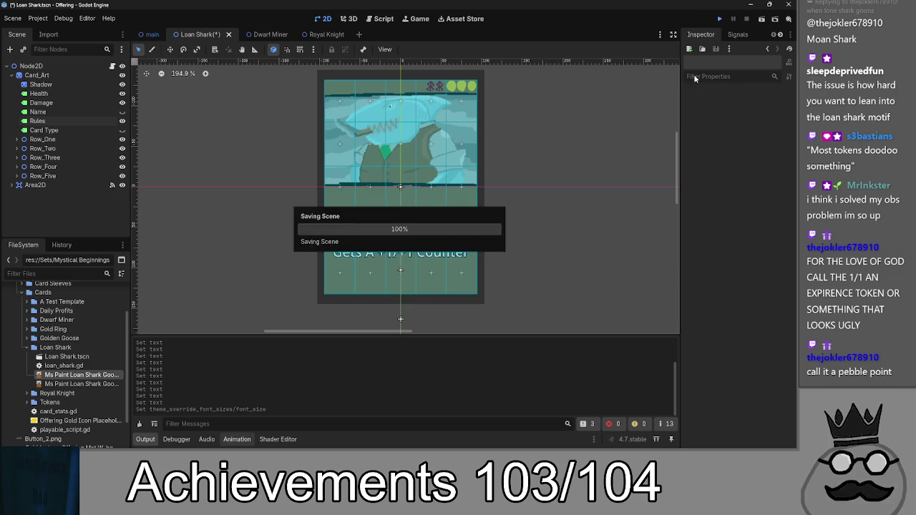
key("alt+Tab")
key("alt+Tab")
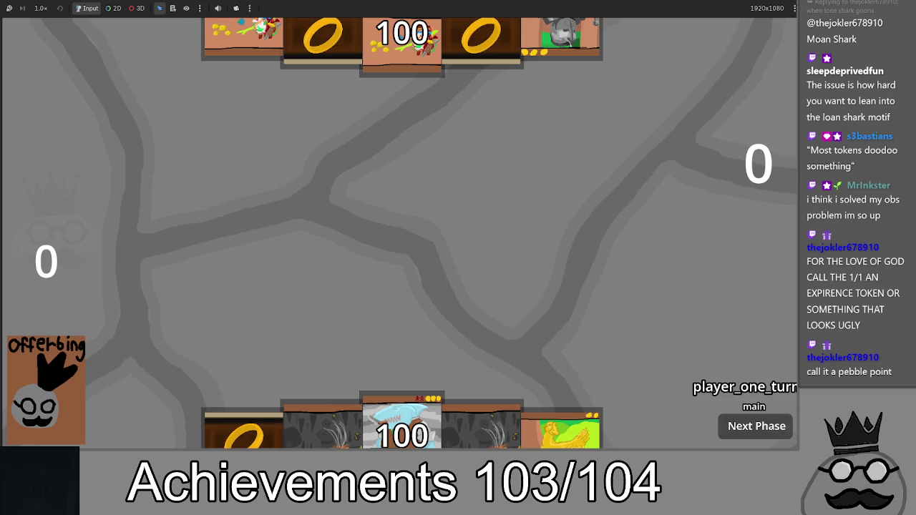
left_click(585, 337)
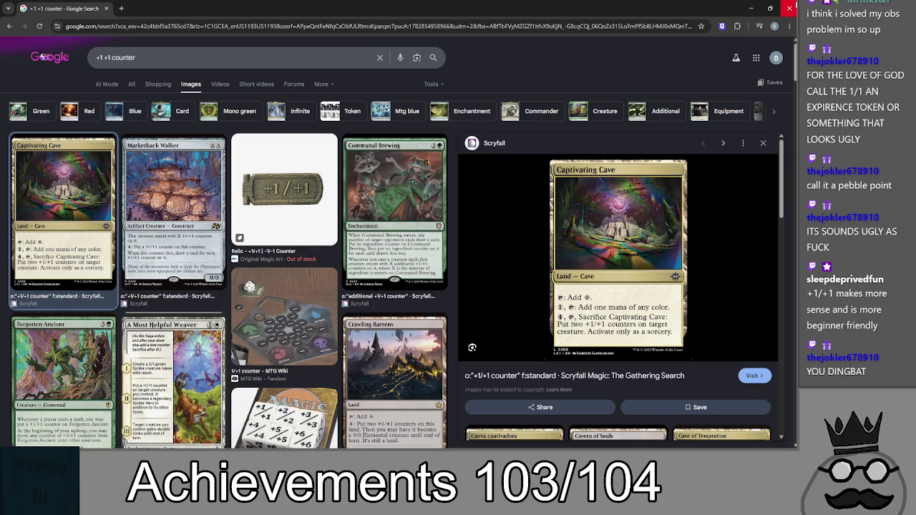
left_click(789, 8)
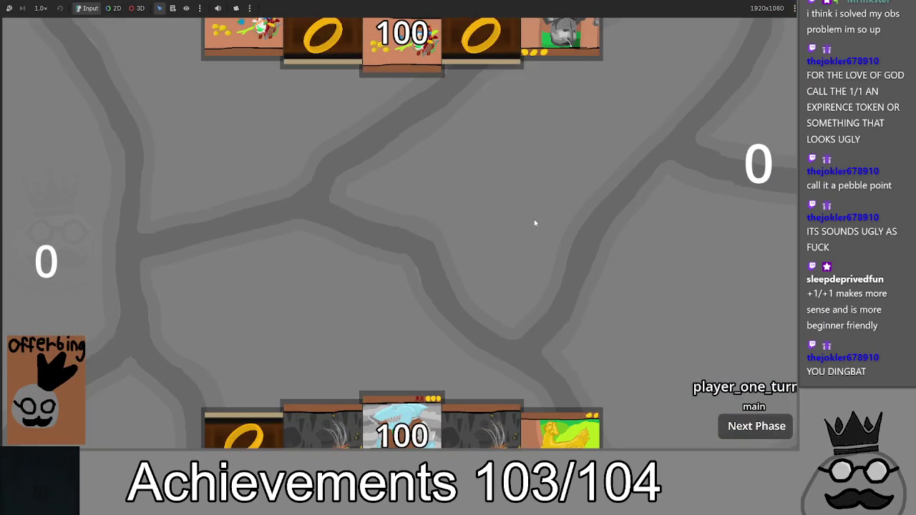
Step: Lift the Loan Shark card to read its rules text, return it, then carry it to board centre
key("alt+Tab")
key("Escape")
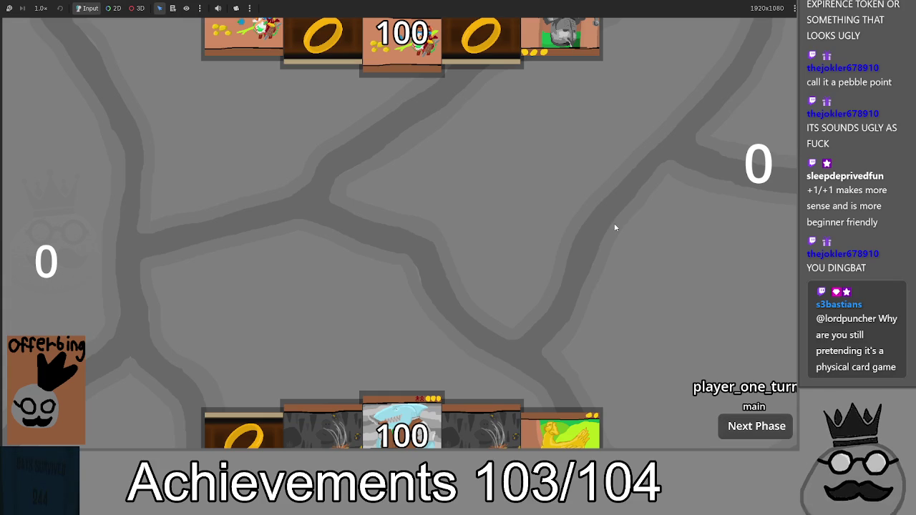
mouse_move(402, 426)
left_mouse_down()
mouse_move(403, 218)
mouse_move(411, 244)
left_mouse_up()
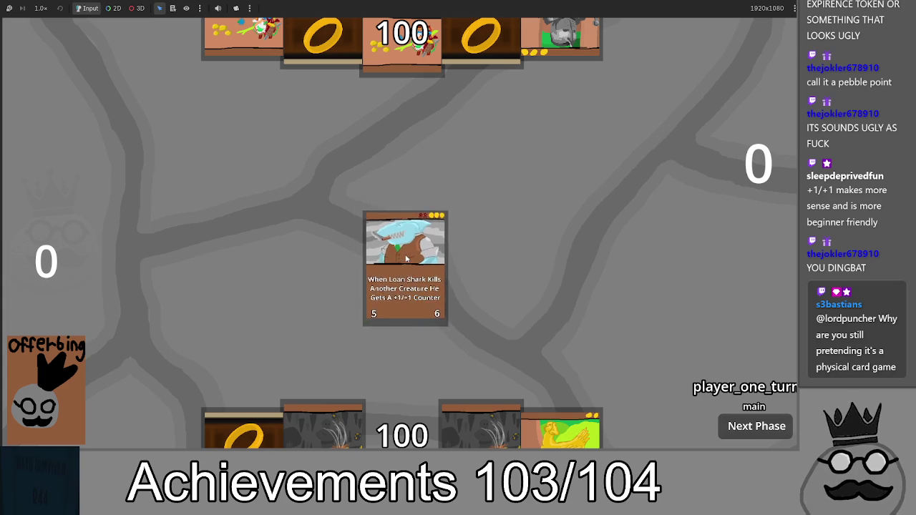
left_click(405, 259)
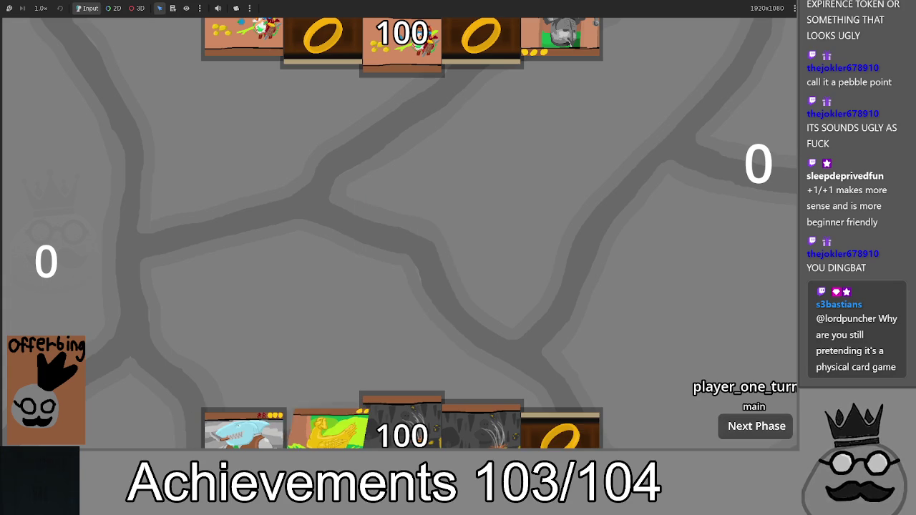
mouse_move(244, 429)
left_mouse_down()
mouse_move(332, 264)
mouse_move(377, 219)
mouse_move(431, 243)
mouse_move(390, 254)
mouse_move(408, 261)
mouse_move(437, 239)
mouse_move(377, 268)
mouse_move(398, 254)
mouse_move(397, 272)
left_mouse_up()
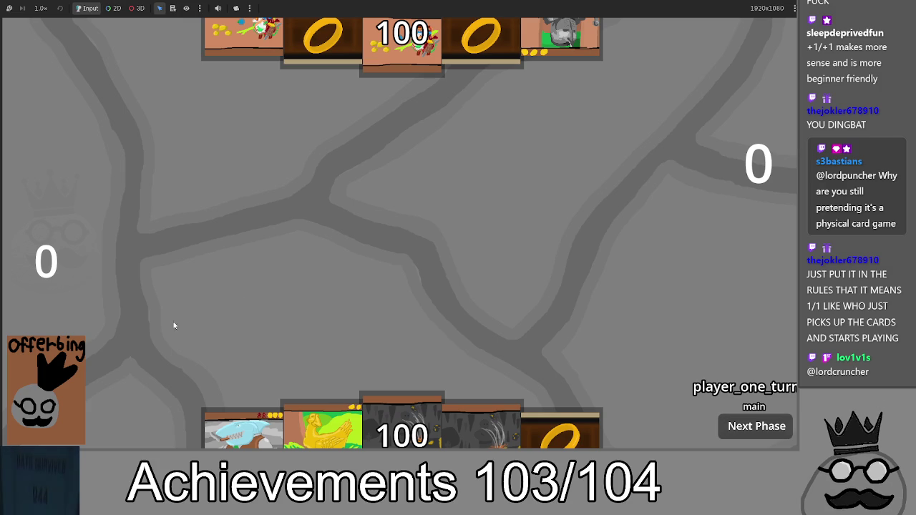
mouse_move(236, 428)
left_mouse_down()
mouse_move(357, 204)
mouse_move(448, 222)
mouse_move(385, 231)
mouse_move(388, 215)
mouse_move(405, 210)
mouse_move(405, 263)
mouse_move(400, 255)
left_mouse_up()
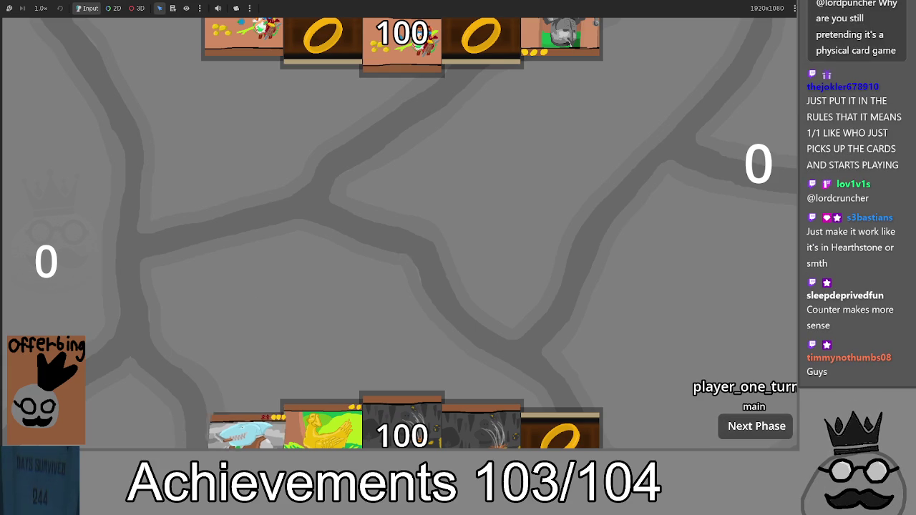
mouse_move(247, 433)
left_mouse_down()
mouse_move(390, 280)
mouse_move(445, 276)
mouse_move(396, 226)
left_mouse_up()
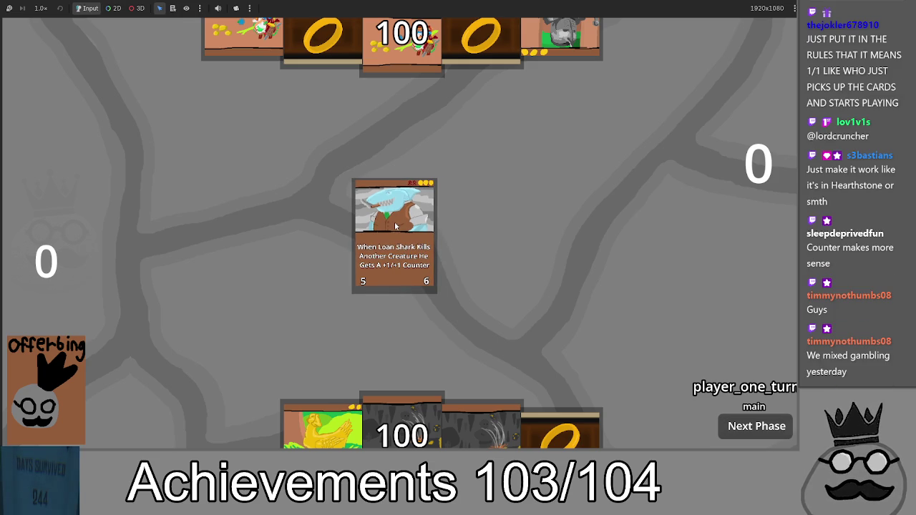
mouse_move(396, 226)
left_mouse_down()
mouse_move(407, 217)
mouse_move(411, 238)
mouse_move(404, 224)
left_mouse_up()
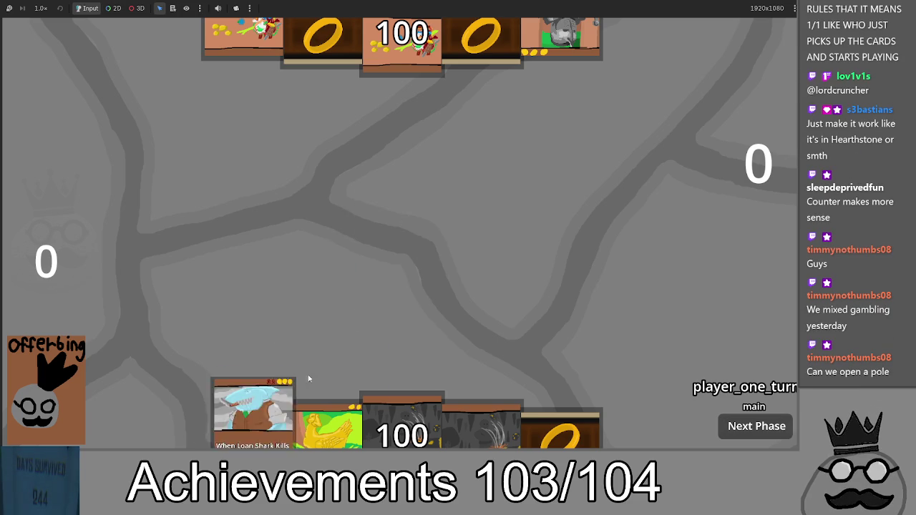
left_click_drag(307, 376, 442, 220)
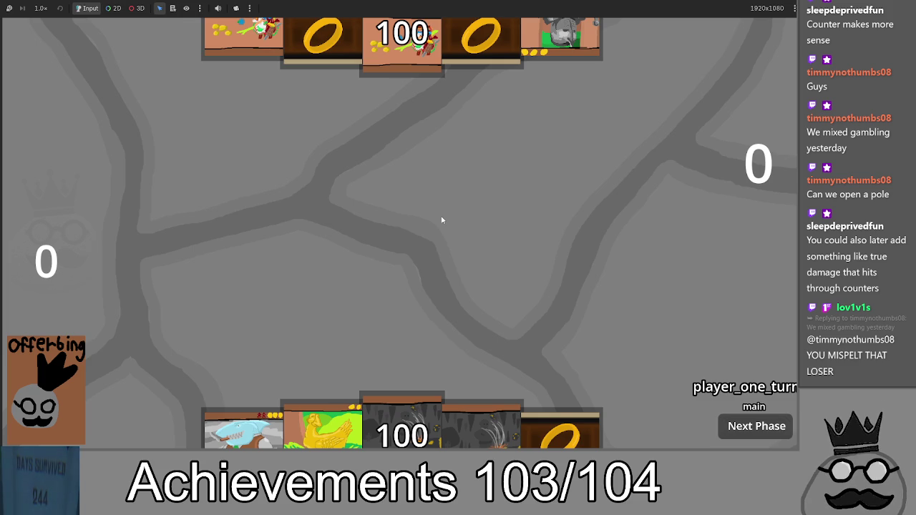
mouse_move(247, 425)
left_mouse_down()
mouse_move(387, 220)
mouse_move(371, 266)
left_mouse_up()
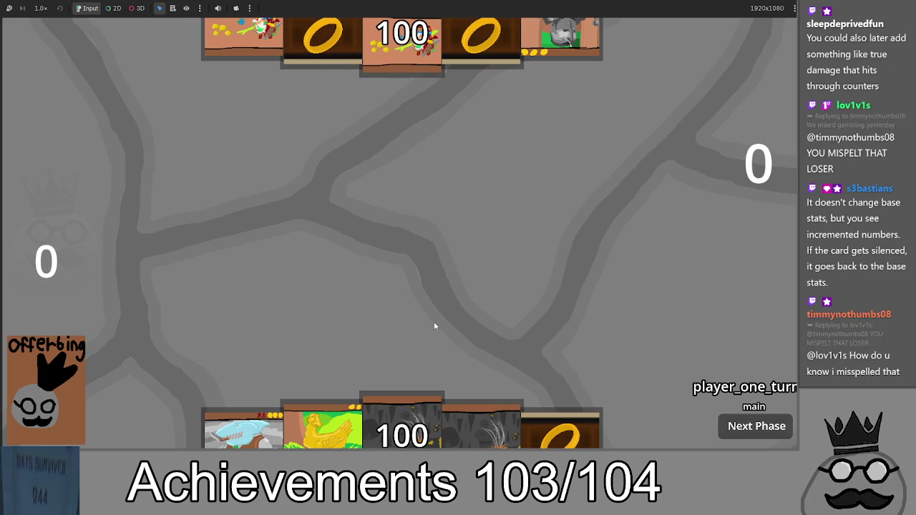
key("alt+Tab")
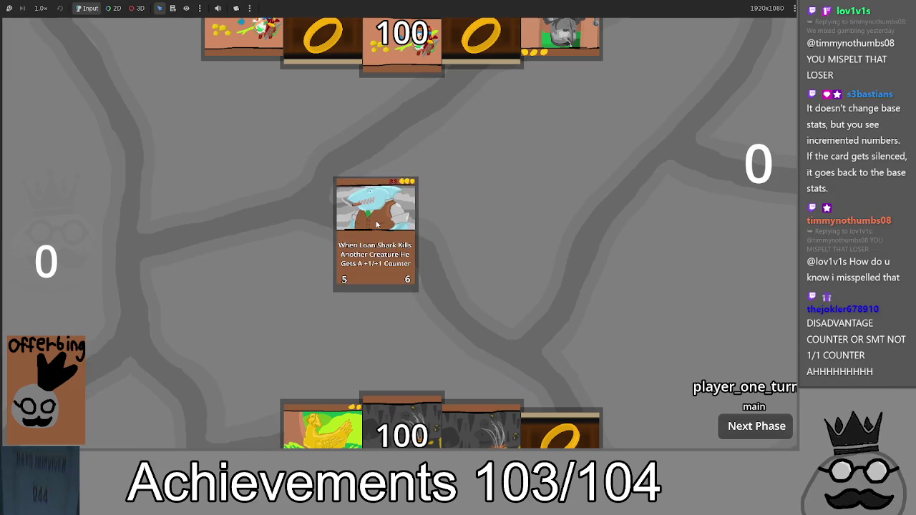
Step: Drop Loan Shark back into the hand and place two cave and three ring Makes cards
left_click(354, 258)
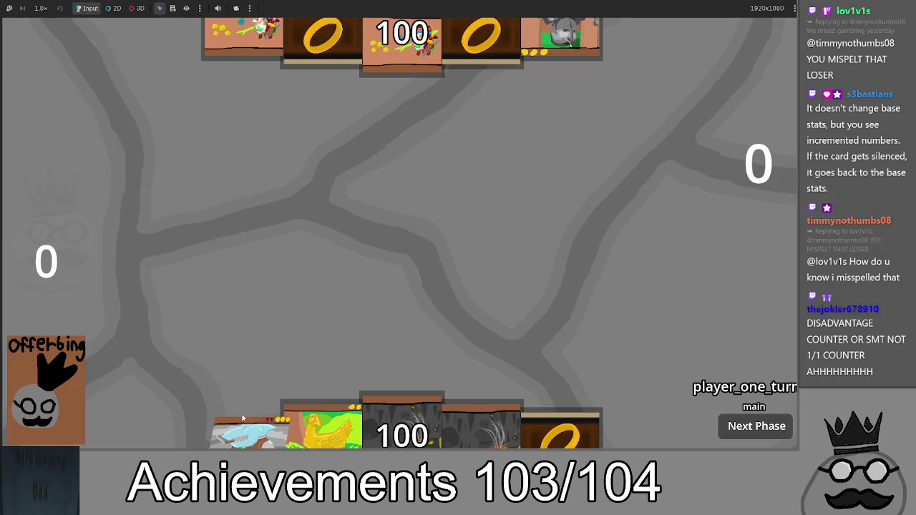
mouse_move(205, 440)
left_mouse_down()
mouse_move(336, 272)
mouse_move(399, 214)
left_mouse_up()
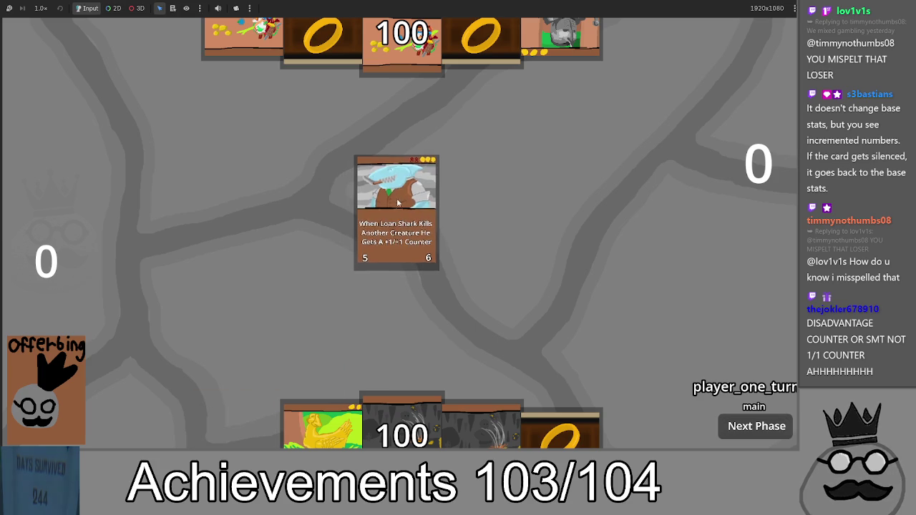
left_click_drag(425, 401, 427, 243)
left_click_drag(322, 429, 335, 307)
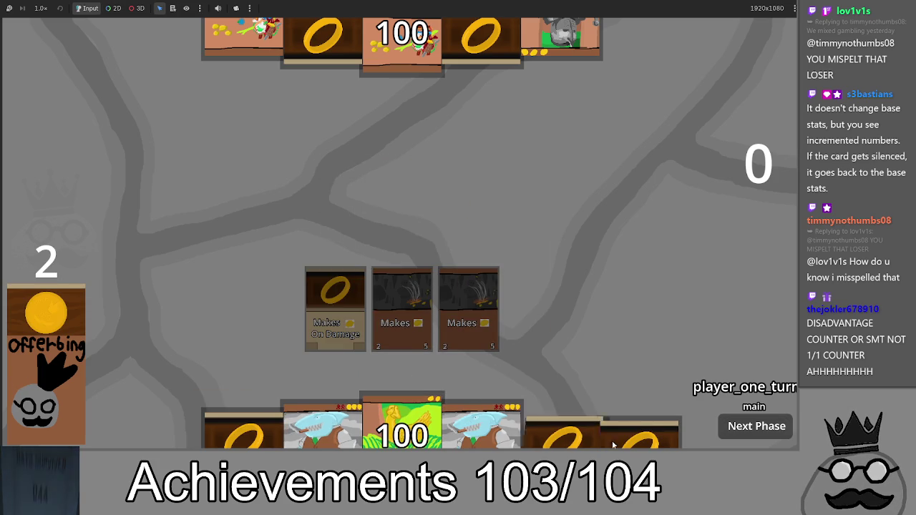
left_click_drag(560, 429, 535, 307)
left_click_drag(560, 429, 601, 307)
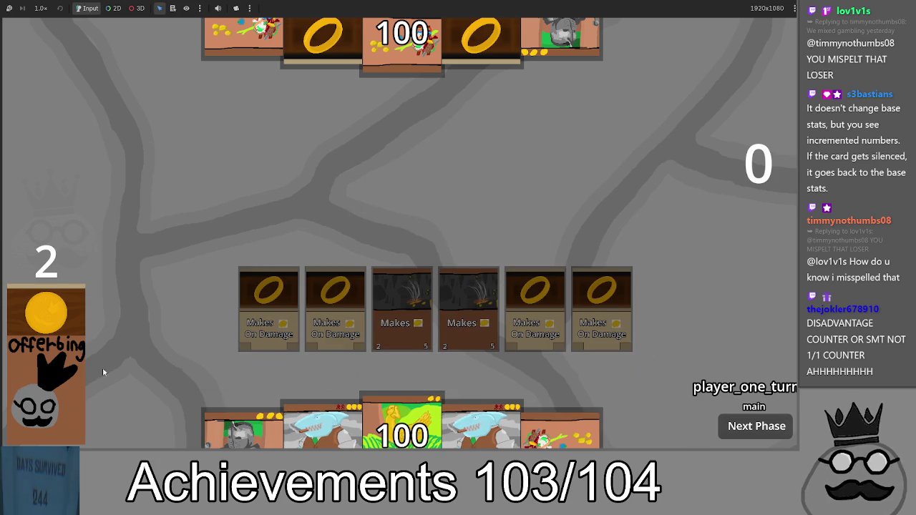
Step: Play a Loan Shark card from the hand onto the board beside the gold ring cards
mouse_move(322, 430)
left_mouse_down()
mouse_move(395, 215)
mouse_move(397, 221)
left_mouse_up()
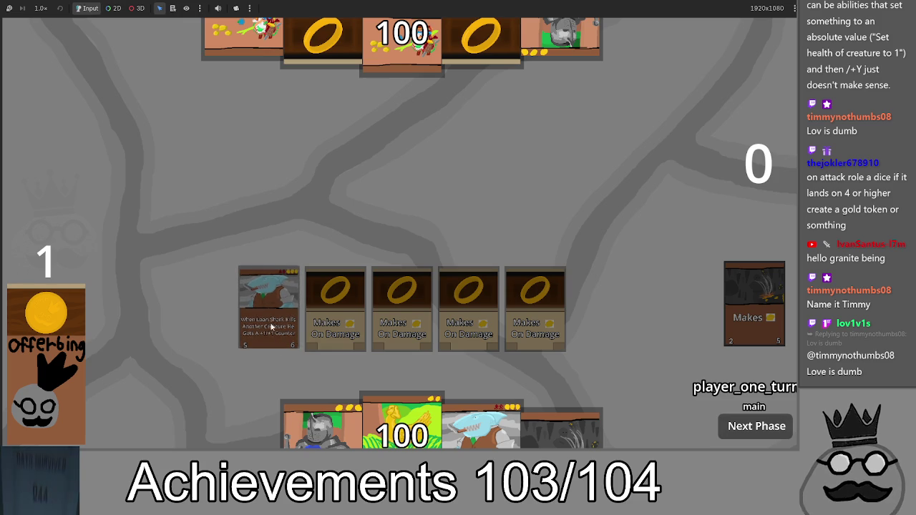
Step: Play the dark cave Makes card and the gold-egg chicken card onto the board
left_click(392, 415)
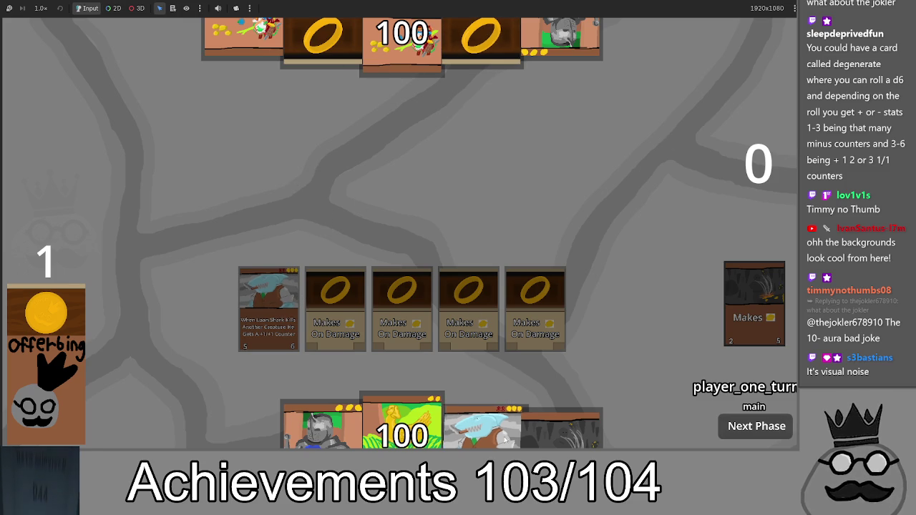
left_click_drag(561, 428, 559, 207)
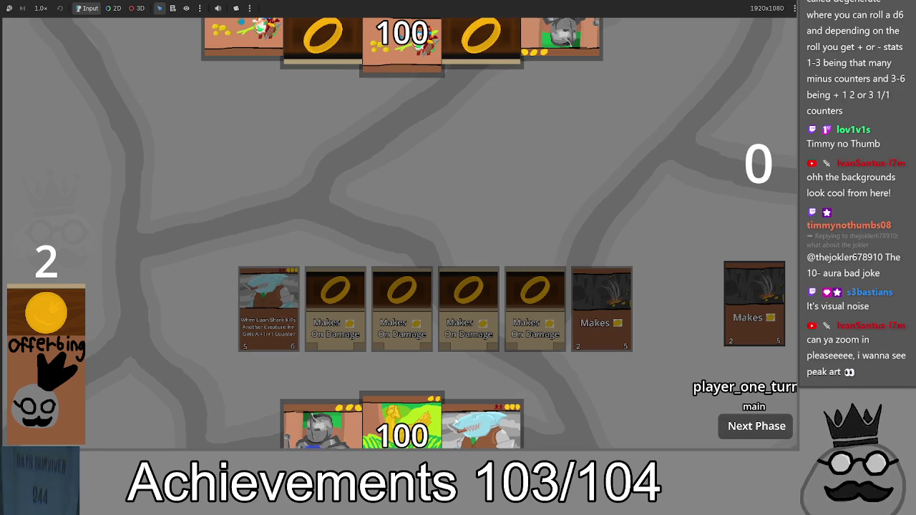
left_click_drag(401, 426, 442, 224)
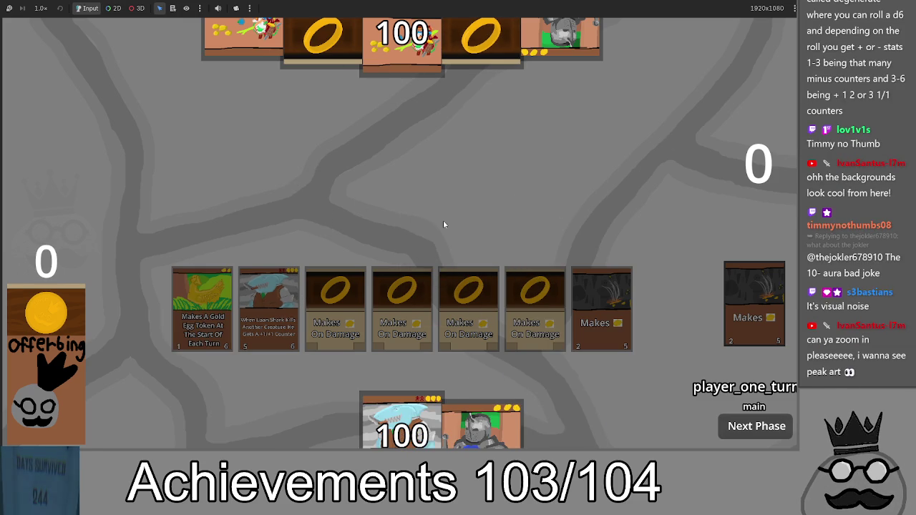
Step: Back in Godot, hide Row_One, Row_Two and Row_Three on the Loan Shark card to reveal its art
key("alt+Tab")
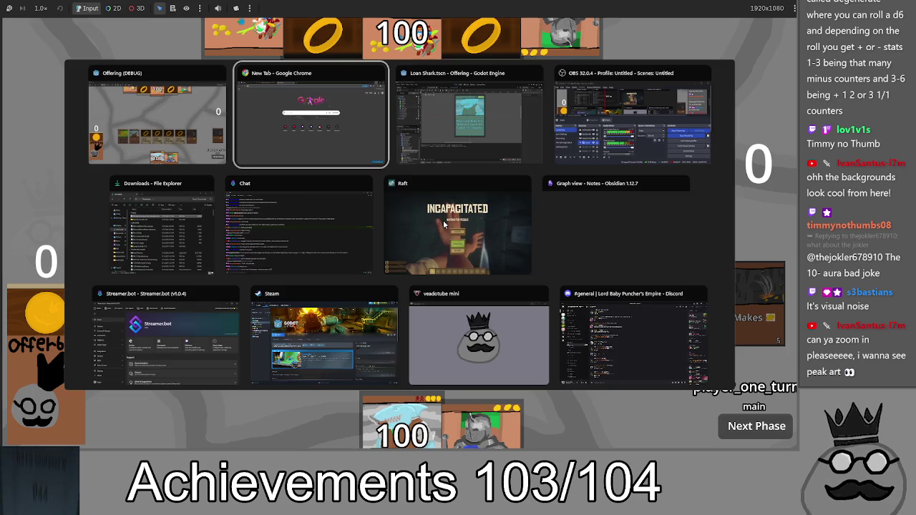
scroll(408, 86, "up", 4)
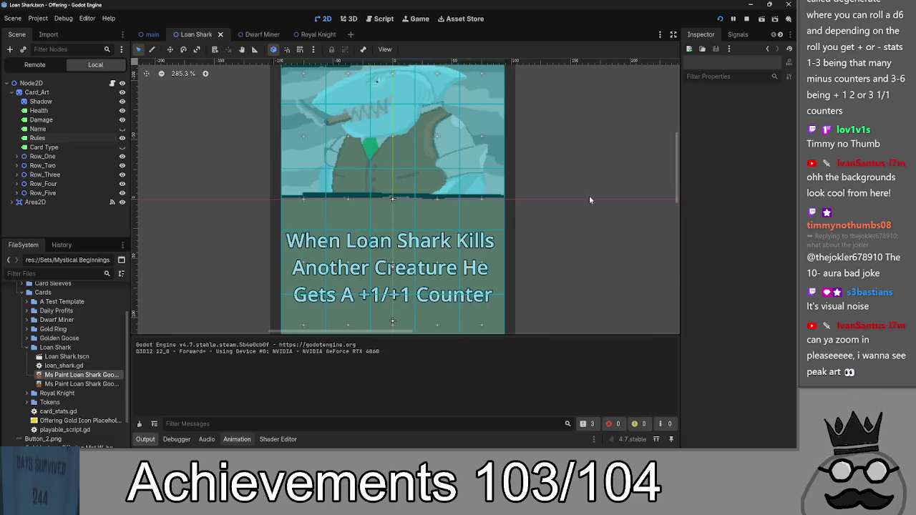
scroll(589, 195, "up", 1)
left_click(121, 156)
left_click(121, 165)
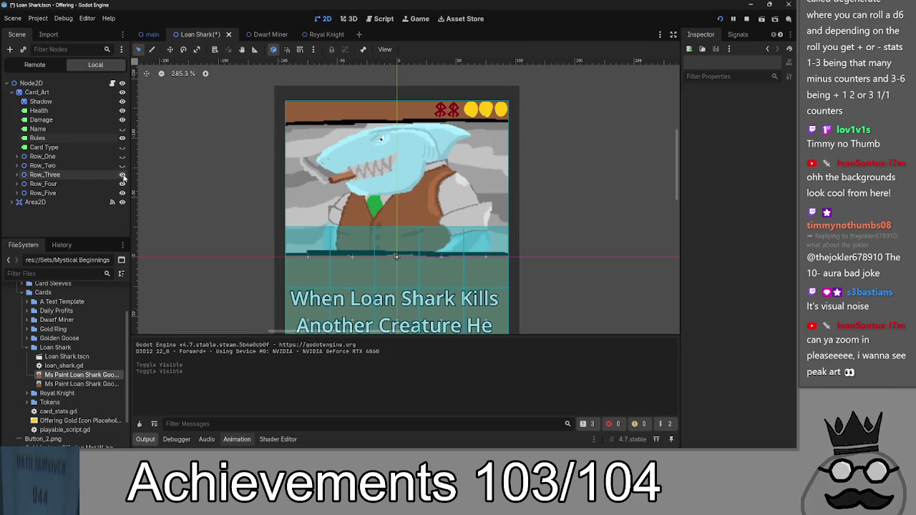
left_click(122, 174)
scroll(561, 235, "up", 4)
scroll(622, 202, "up", 3)
scroll(615, 186, "down", 2)
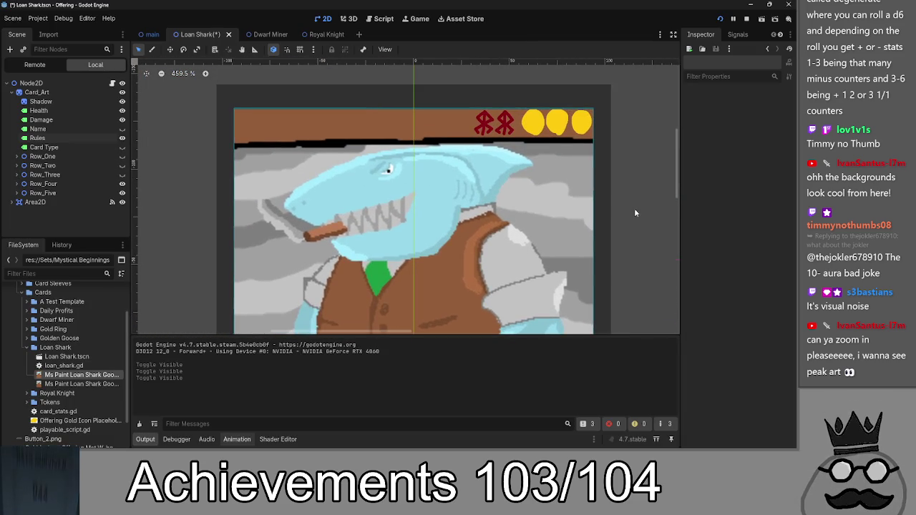
left_click_drag(607, 170, 619, 166)
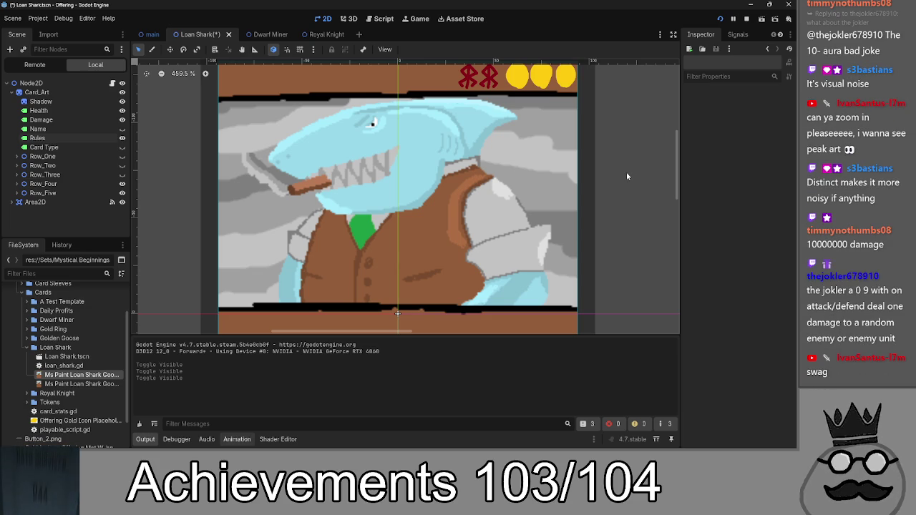
Step: In the Royal Knight scene, hide the Row_One, Row_Two and Row_Three overlays
left_click(321, 34)
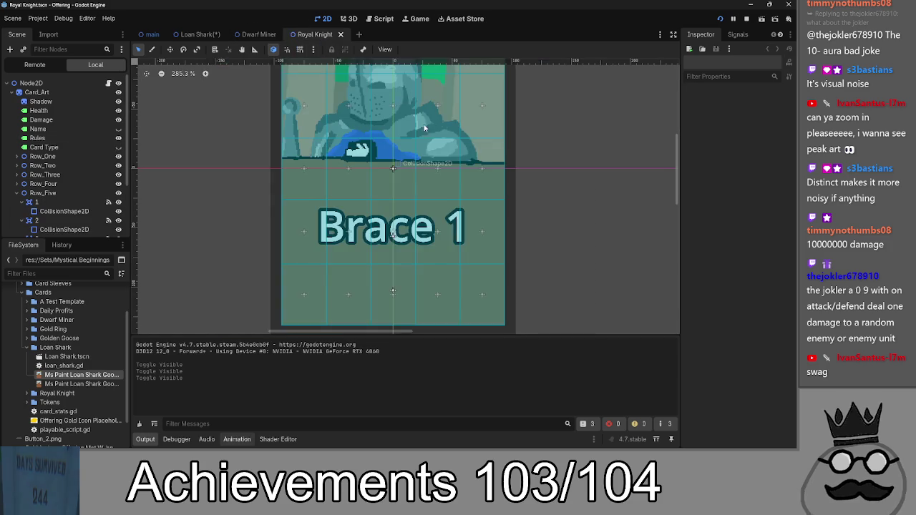
left_click_drag(542, 93, 577, 235)
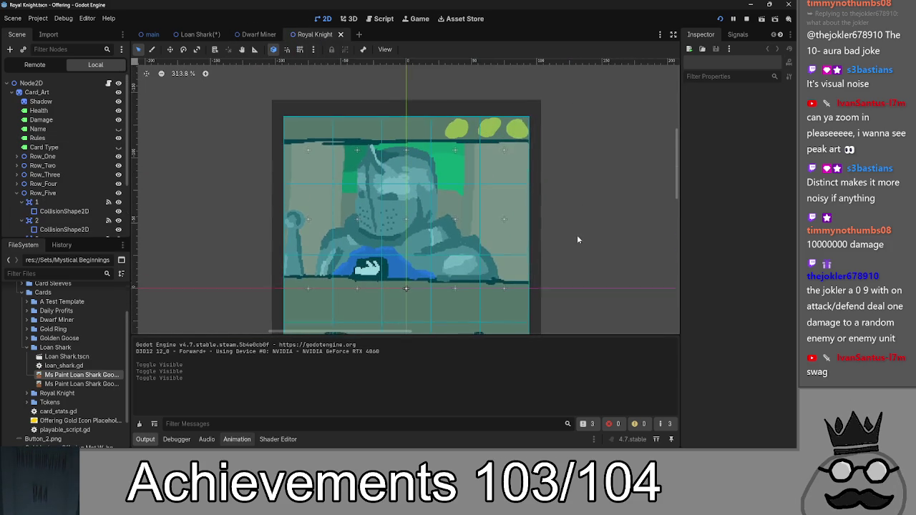
left_click(119, 156)
left_click(119, 165)
left_click(119, 175)
scroll(550, 228, "up", 2)
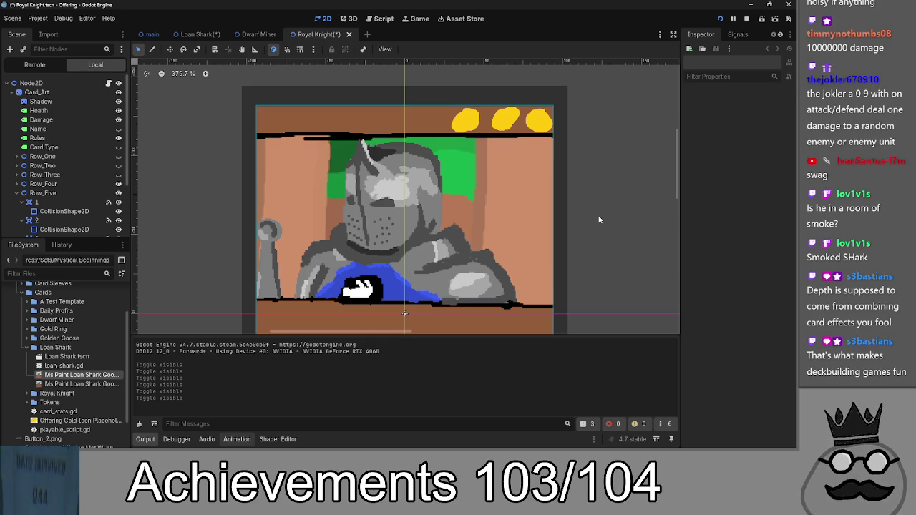
Step: Turn the Royal Knight's Row_One, Row_Two and Row_Three overlays back on
left_click(119, 156)
left_click(118, 165)
left_click(119, 175)
Step: On the Loan Shark card, show Row_One, Row_Two and Row_Three again, keeping Card Type hidden
left_click(197, 34)
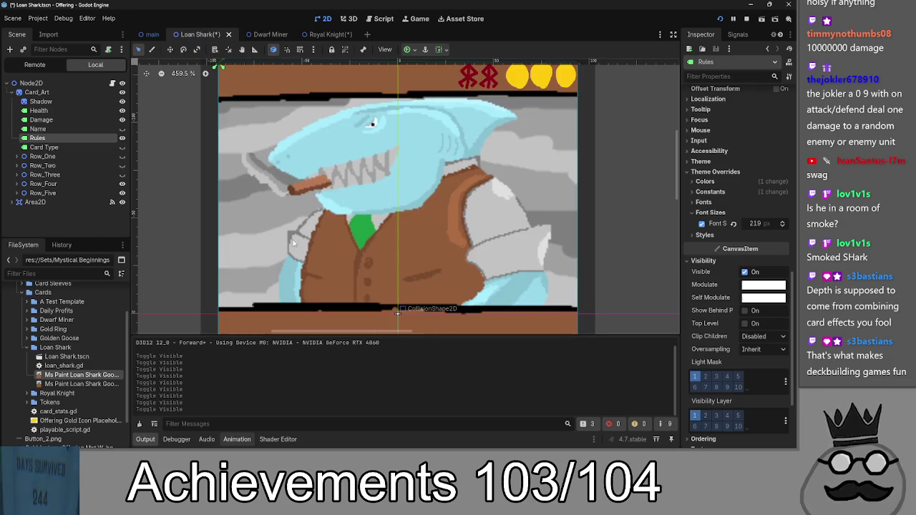
scroll(292, 243, "down", 4)
left_click(122, 147)
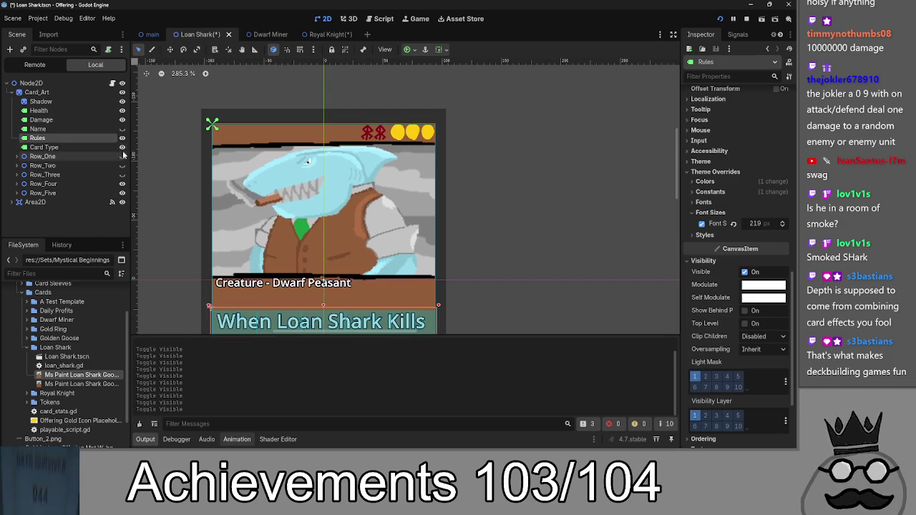
left_click(122, 146)
left_click(122, 156)
left_click(122, 165)
left_click(121, 175)
scroll(591, 120, "down", 3)
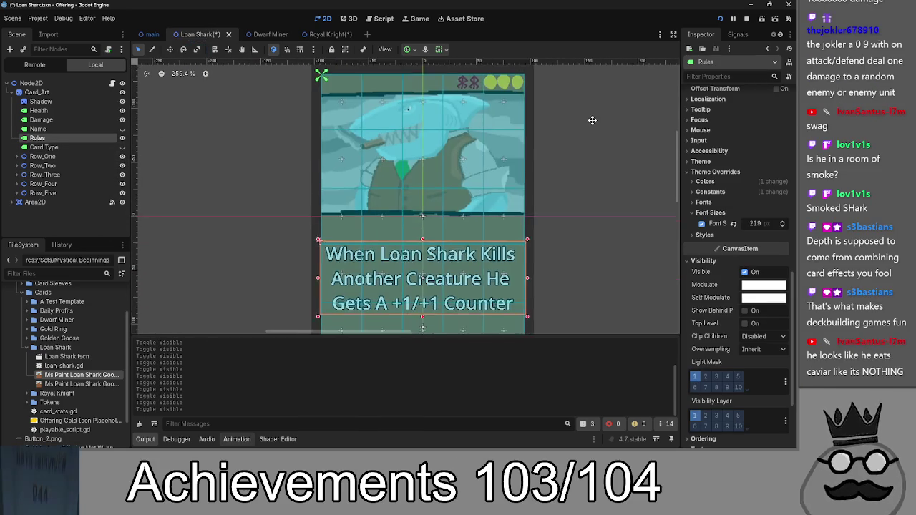
scroll(592, 120, "down", 2)
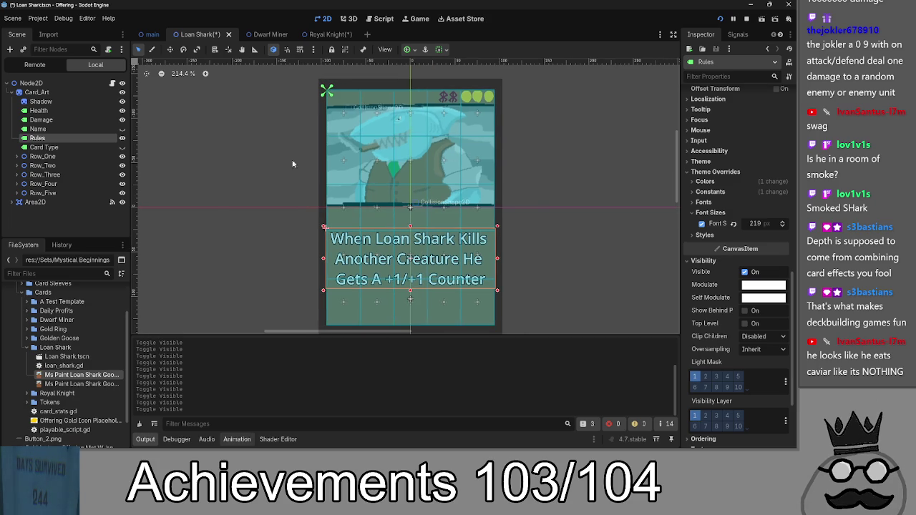
left_click_drag(547, 171, 528, 168)
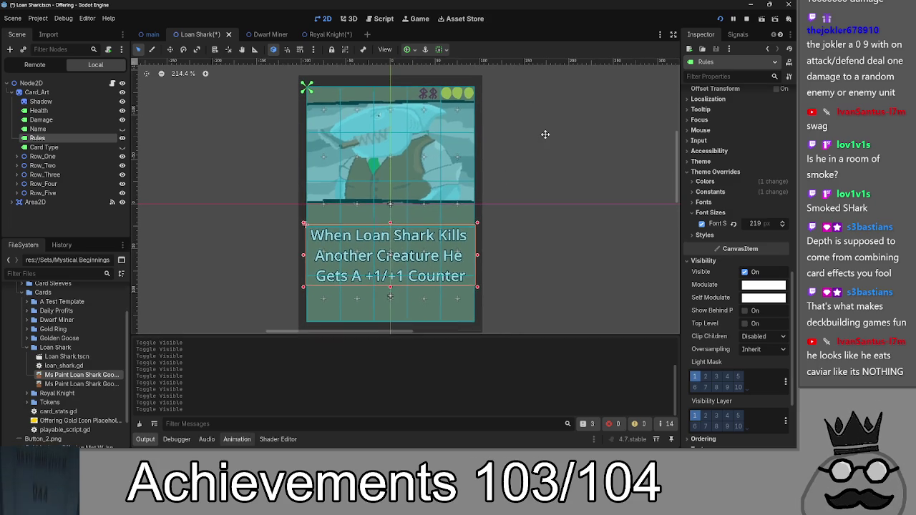
Step: Look over the board in the Offering (DEBUG) window, then stop the game with F8
key("alt+Tab")
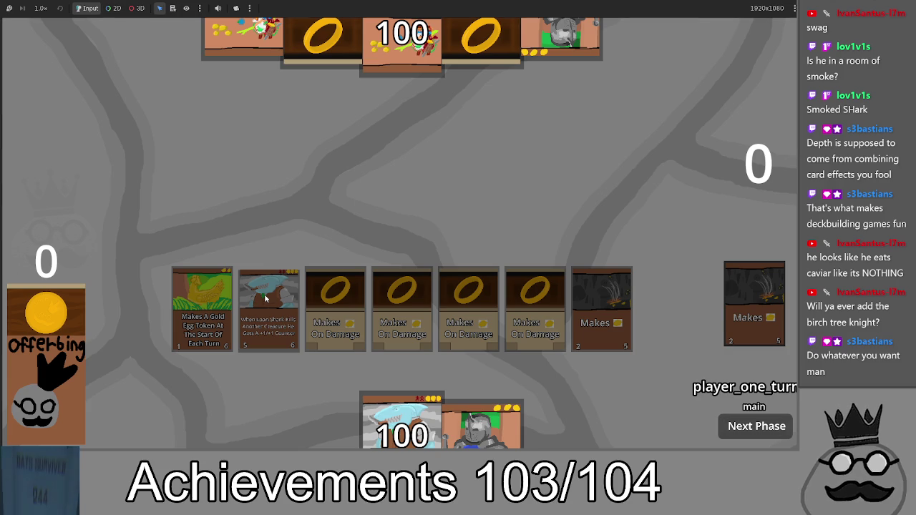
key("F8")
Step: Open the card scripts and review the Loan Shark card's script
left_click(379, 19)
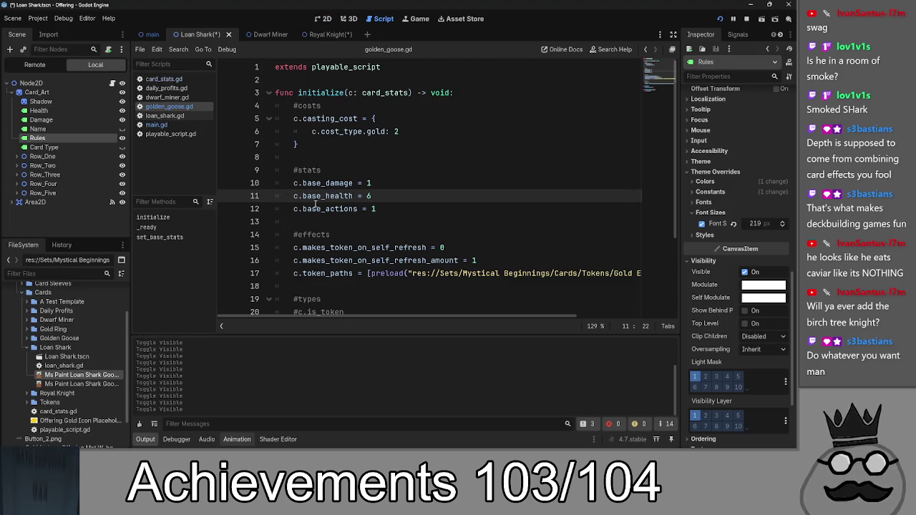
scroll(386, 219, "down", 1)
scroll(386, 218, "up", 1)
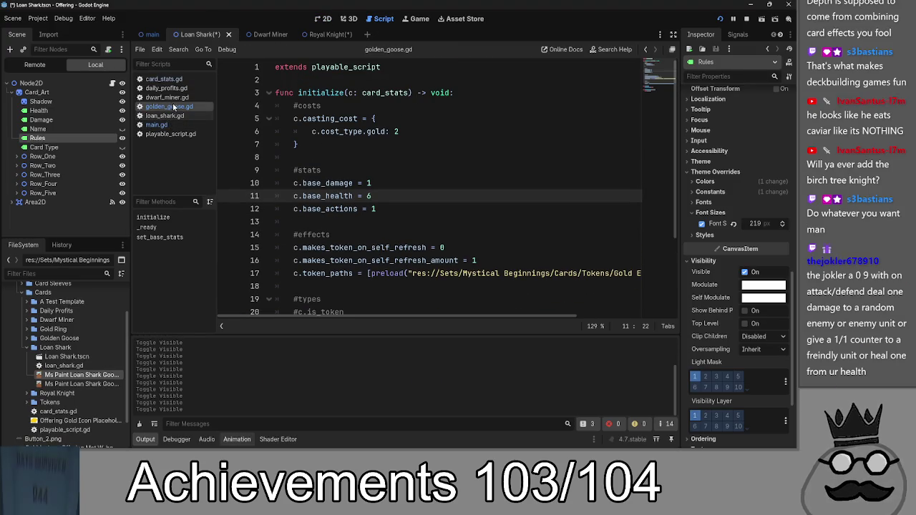
left_click(171, 115)
scroll(405, 262, "up", 3)
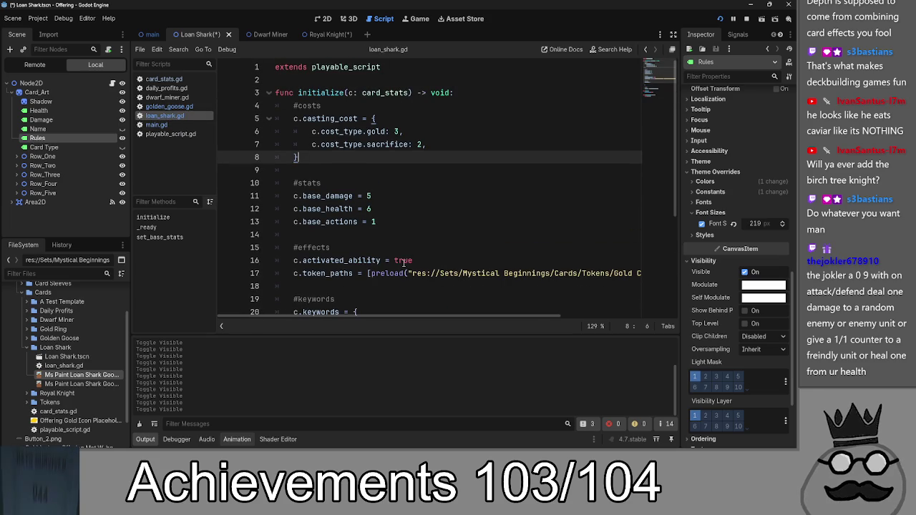
Step: Return to the Loan Shark card layout, clear its selection, and recheck loan_shark.gd
left_click(319, 18)
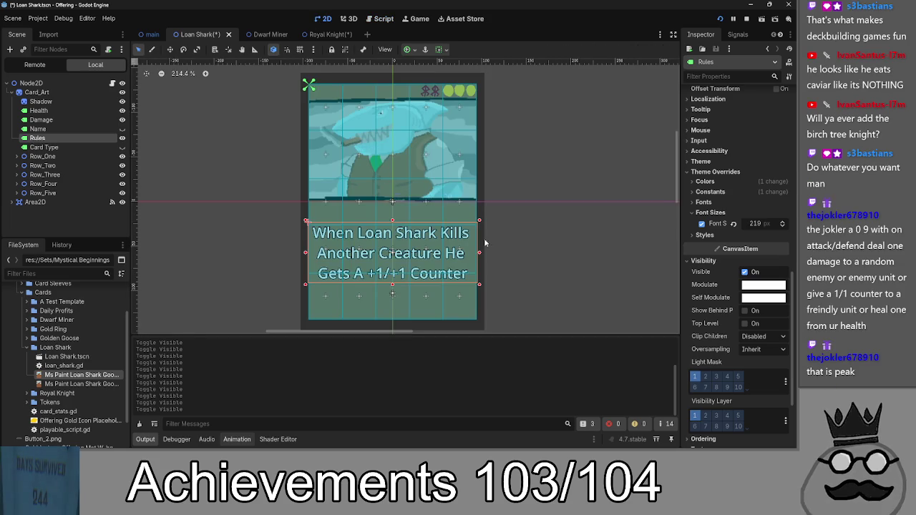
scroll(515, 209, "right", 2)
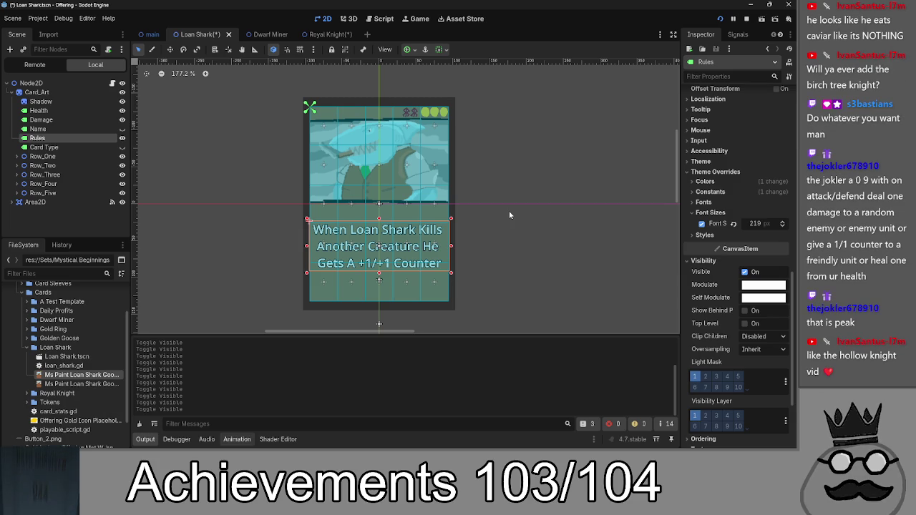
left_click(509, 215)
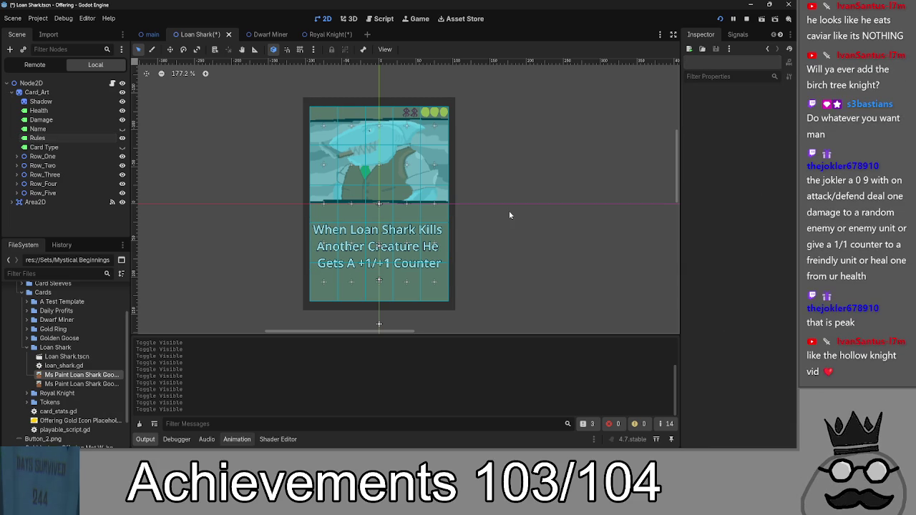
left_click(373, 19)
left_click(321, 18)
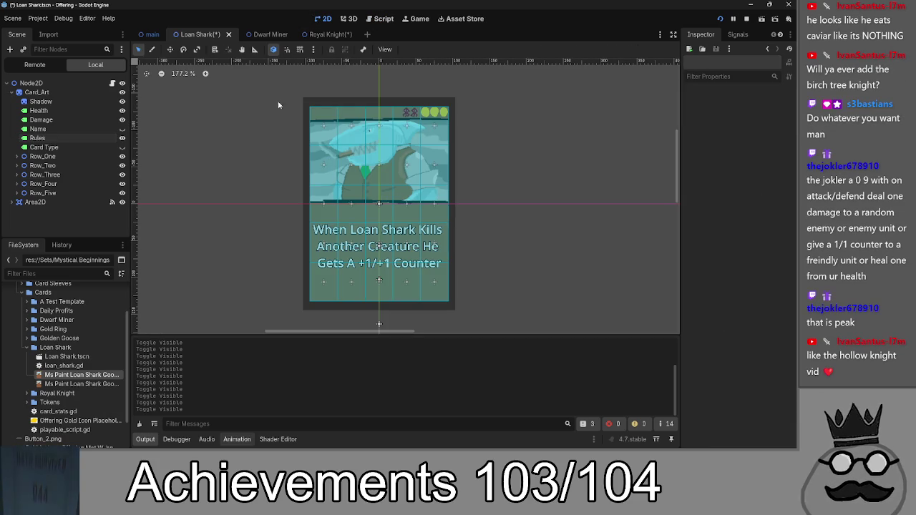
scroll(537, 209, "down", 1)
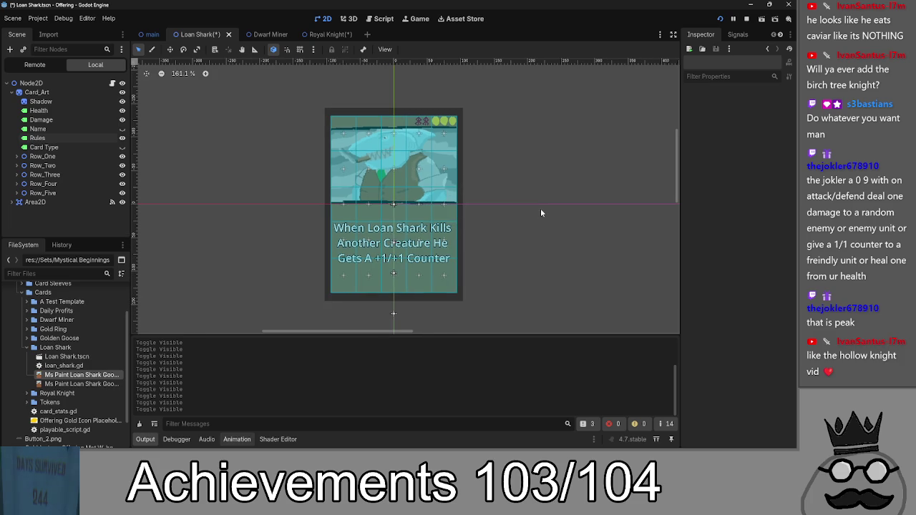
scroll(544, 186, "up", 2)
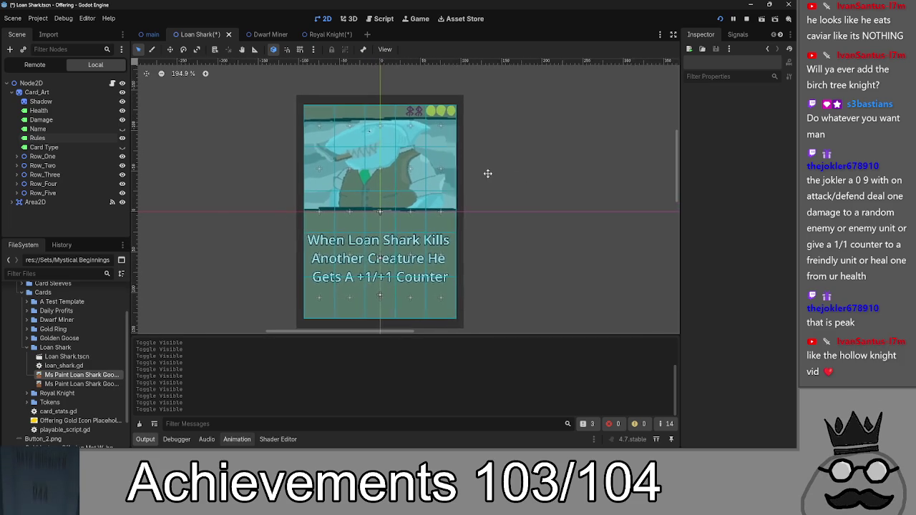
Step: Save the Royal Knight card scene and return to the Loan Shark card with rules text showing
left_click(326, 35)
scroll(589, 223, "down", 3)
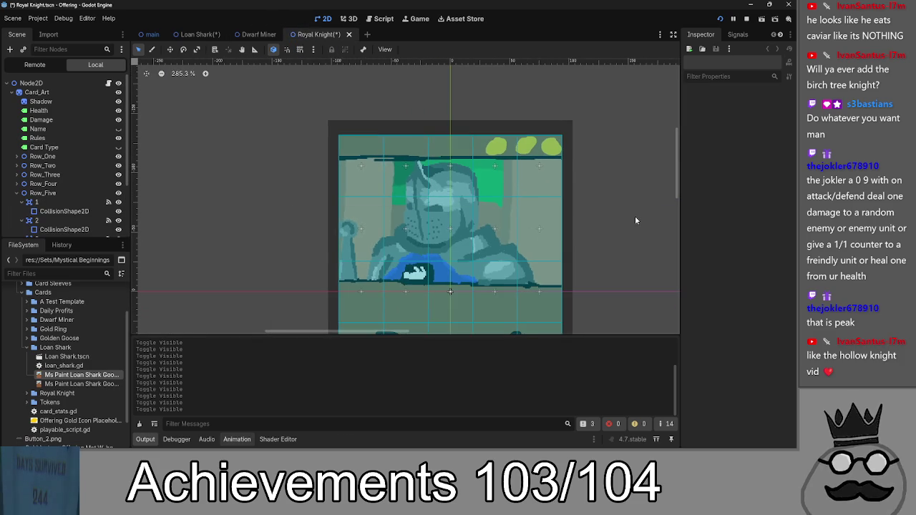
key("ctrl+s")
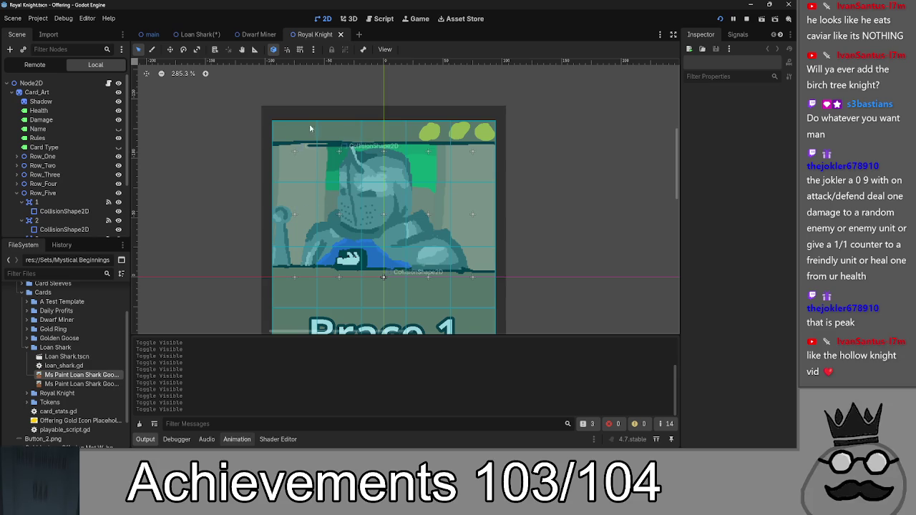
left_click(199, 34)
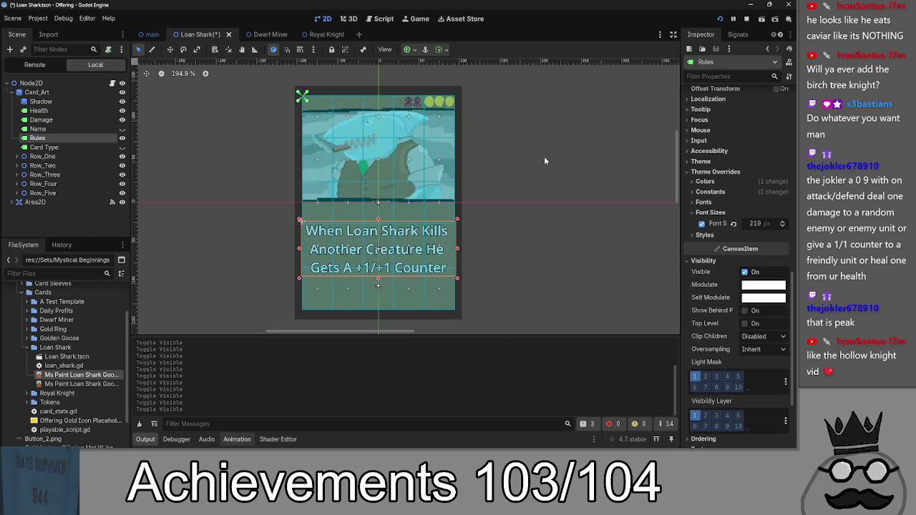
left_click(544, 160)
Step: Save the Loan Shark scene, leave the test run, and open loan_shark.gd
key("ctrl+s")
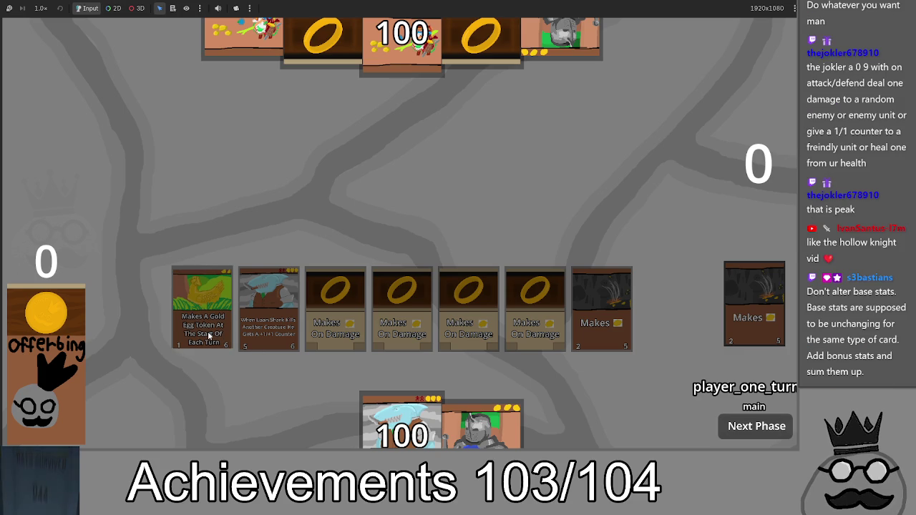
key("alt+Tab")
left_click(111, 83)
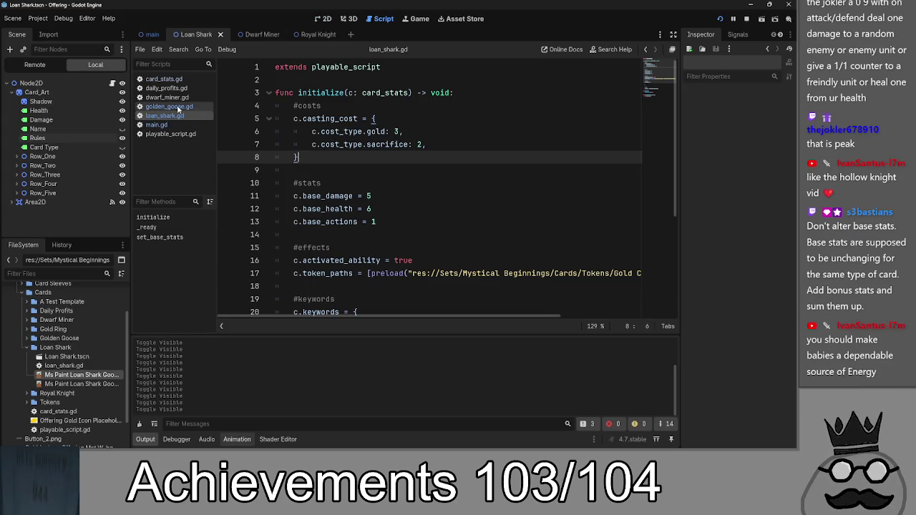
Step: Return to the Loan Shark card's 2D view and select the Rules text node
left_click(329, 19)
left_click(381, 19)
left_click(323, 19)
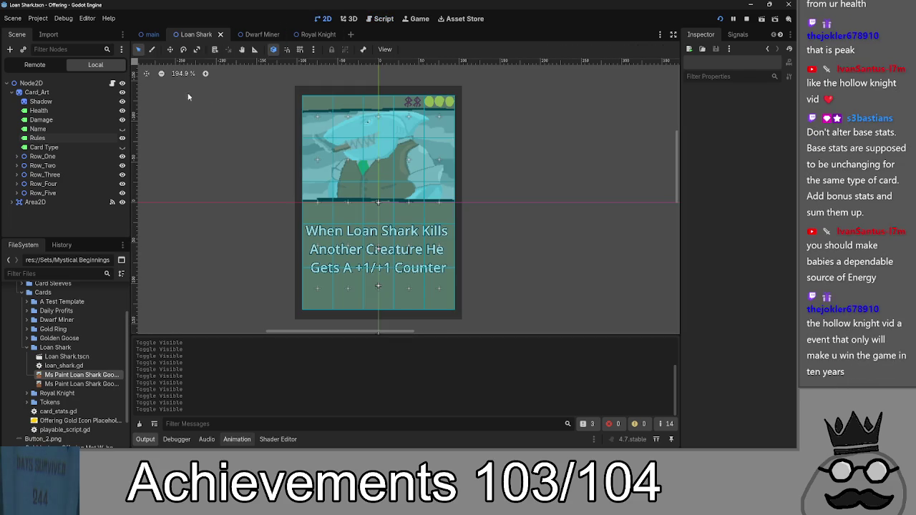
left_click(55, 140)
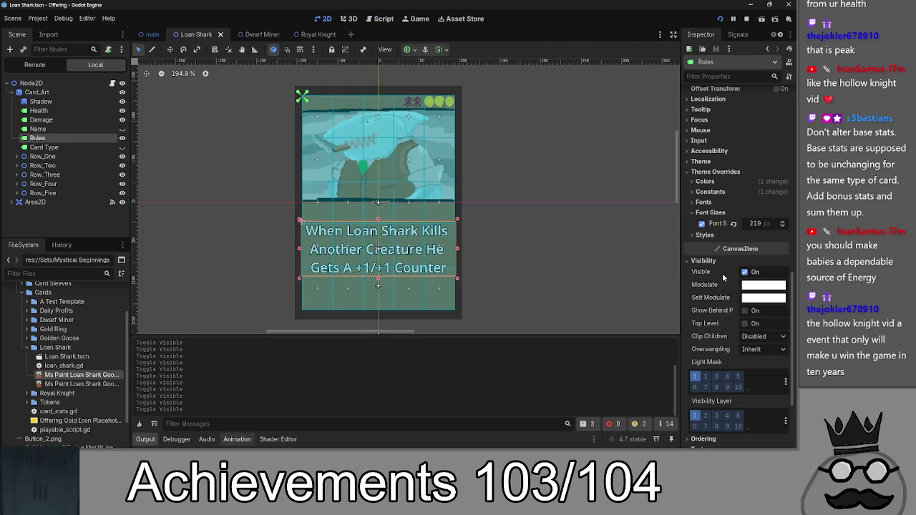
Step: Under Theme Overrides > Constants, raise the Rules outline size from 45 to 109
scroll(709, 279, "down", 3)
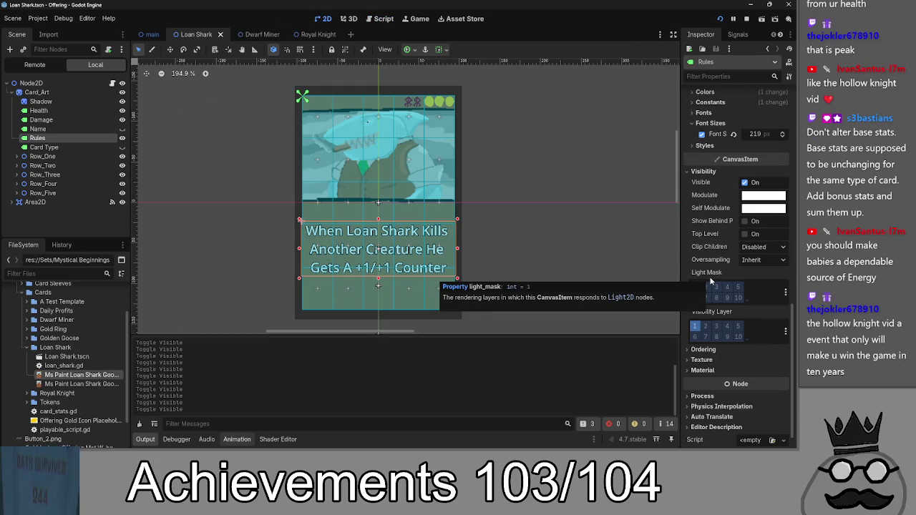
scroll(710, 281, "down", 1)
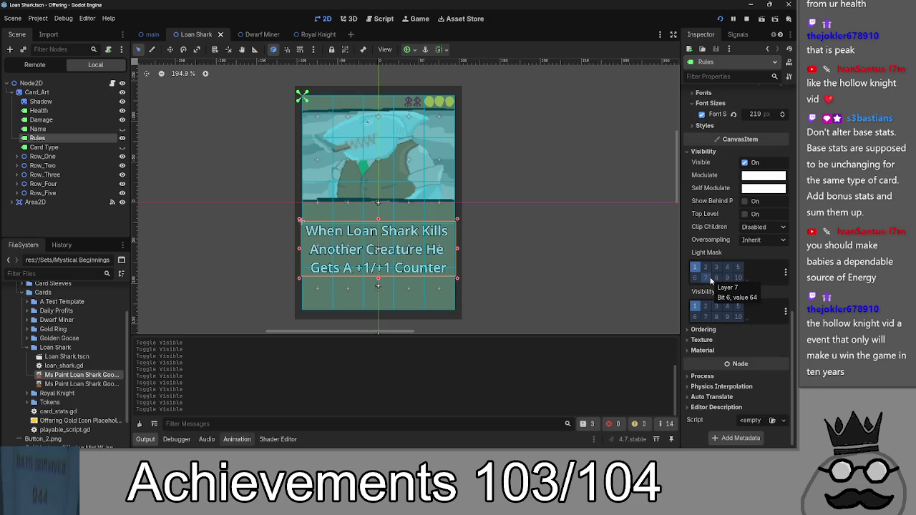
scroll(712, 279, "up", 3)
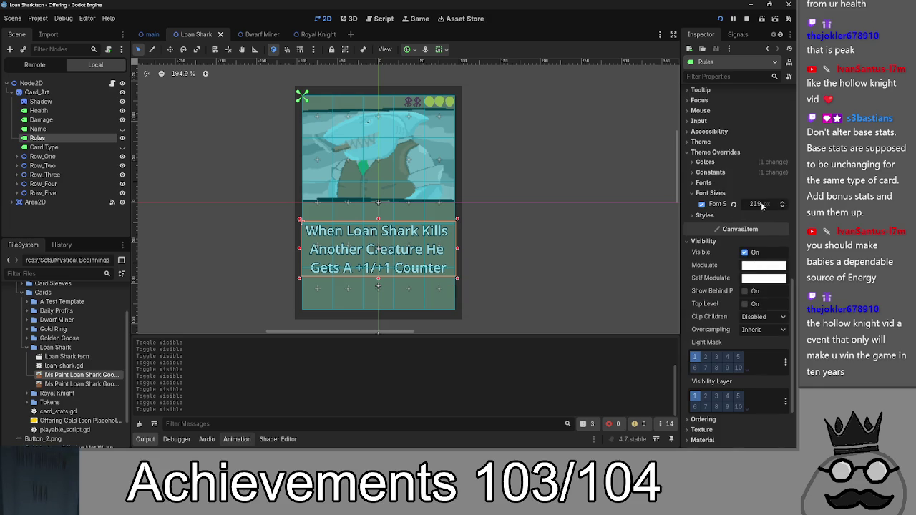
scroll(762, 205, "up", 2)
left_click(708, 216)
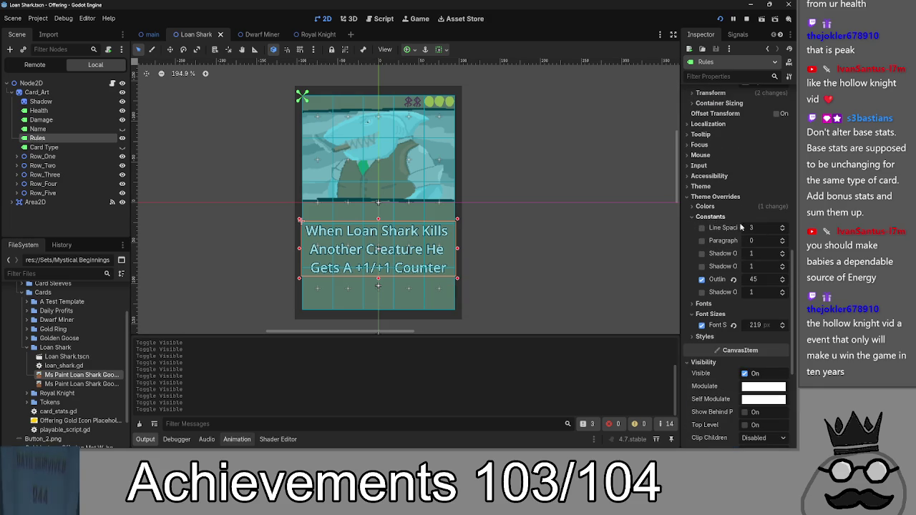
left_click(783, 277)
scroll(757, 285, "up", 2)
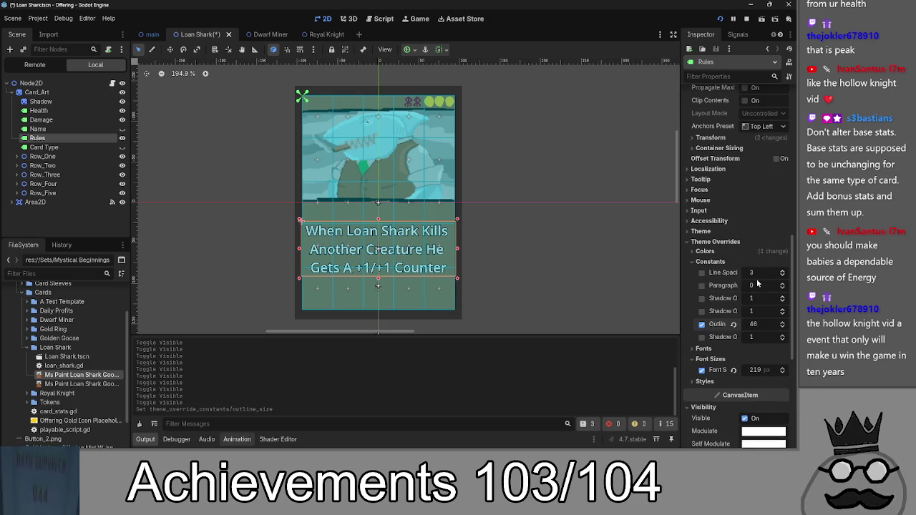
left_click_drag(757, 326, 770, 326)
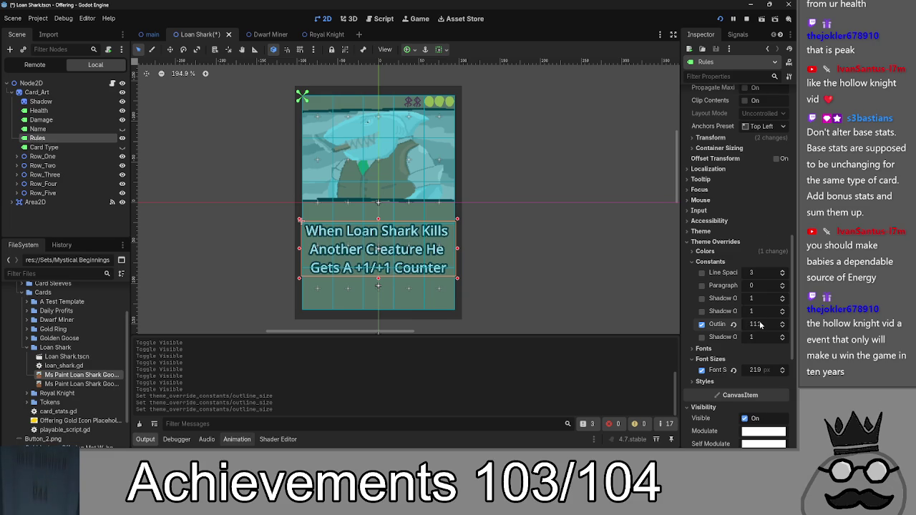
Step: Run the game, play two claw cards, then play Loan Shark by sacrificing both
left_click(720, 18)
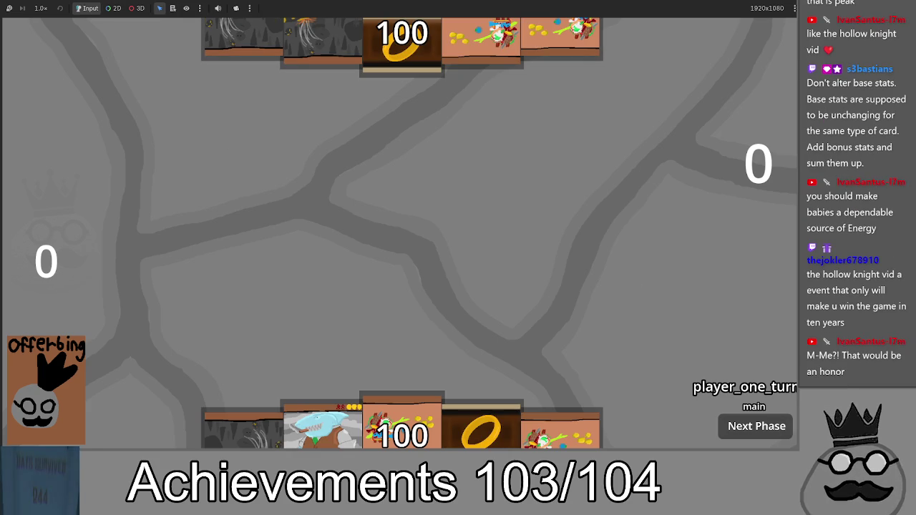
mouse_move(344, 434)
left_mouse_down()
mouse_move(367, 242)
mouse_move(394, 340)
left_mouse_up()
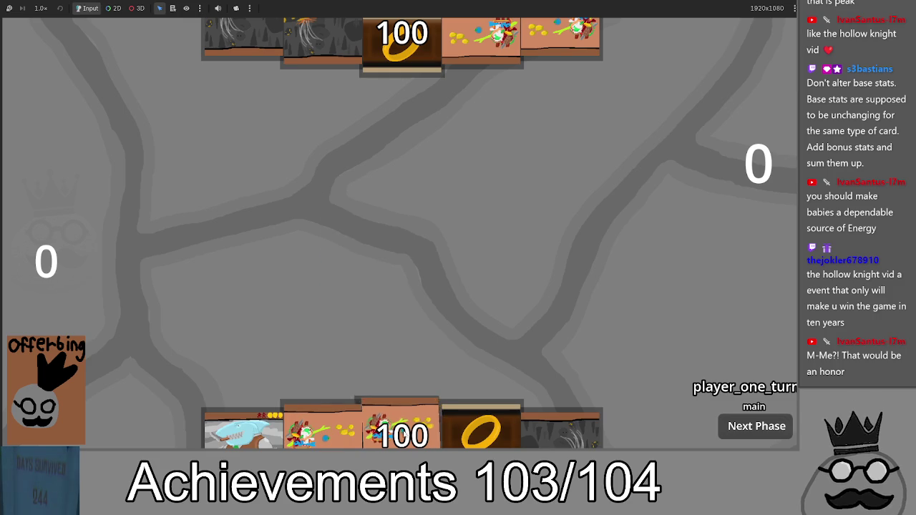
mouse_move(323, 429)
left_mouse_down()
mouse_move(350, 286)
mouse_move(401, 308)
left_mouse_up()
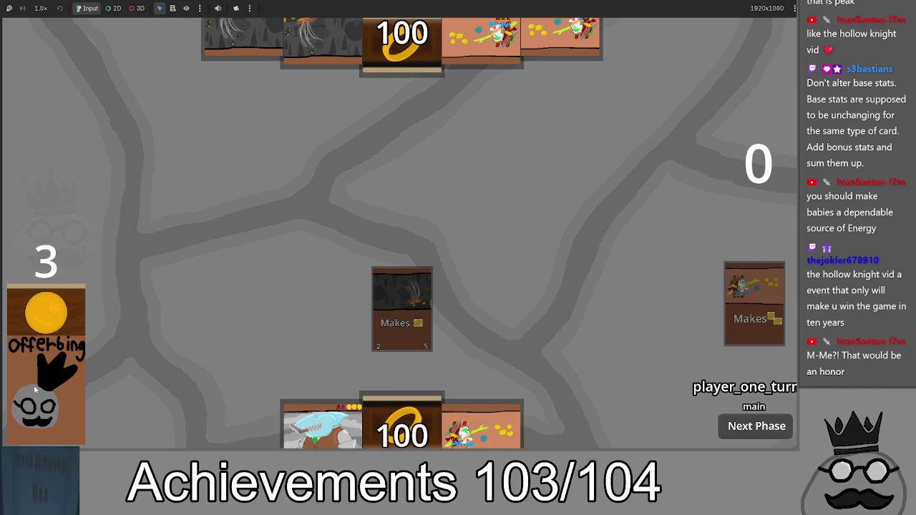
mouse_move(639, 433)
left_mouse_down()
mouse_move(597, 213)
mouse_move(469, 307)
left_mouse_up()
mouse_move(308, 434)
left_mouse_down()
mouse_move(390, 259)
mouse_move(347, 422)
mouse_move(380, 236)
mouse_move(383, 247)
left_mouse_up()
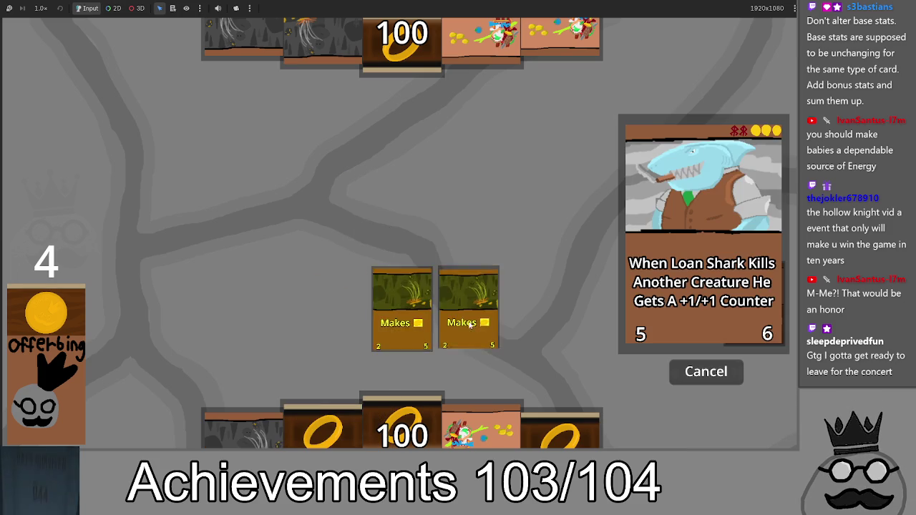
left_click(699, 376)
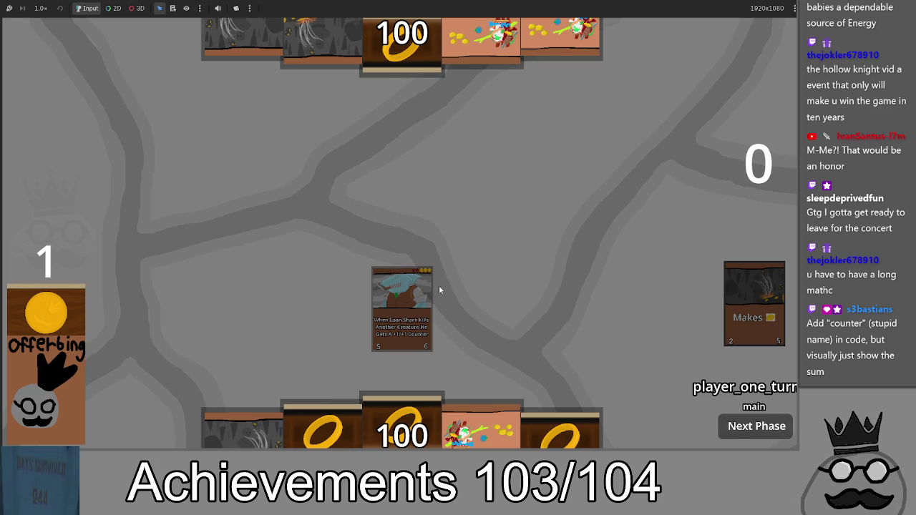
Step: Leave the test match and switch to Chrome's '+1+1 counters mtg arena' image results
key("alt+Tab")
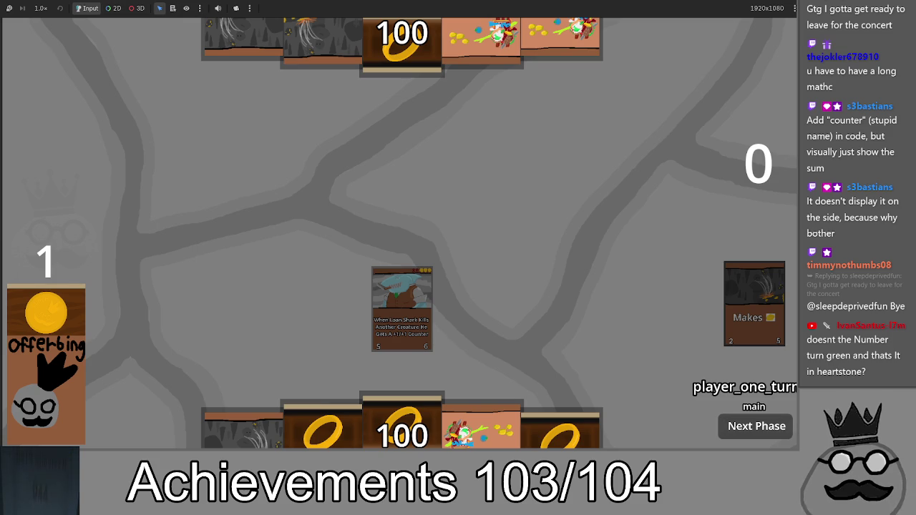
key("alt+Tab")
Step: Maximize Chrome and scroll through the '+1+1 counters mtg arena' image results
key("super+Up")
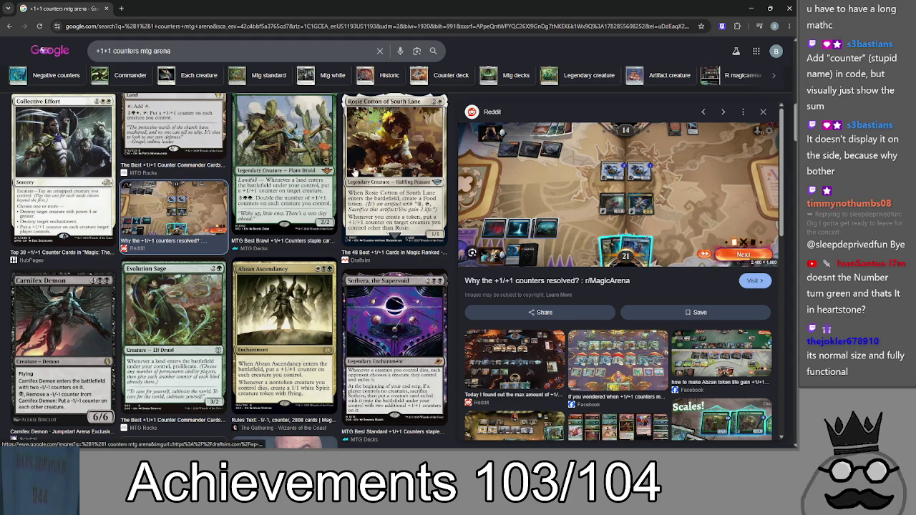
scroll(402, 279, "down", 3)
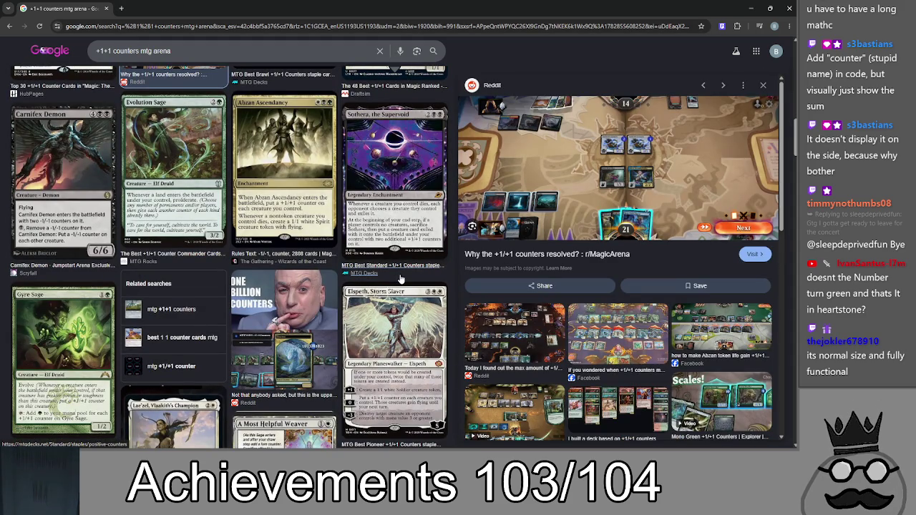
scroll(402, 279, "up", 4)
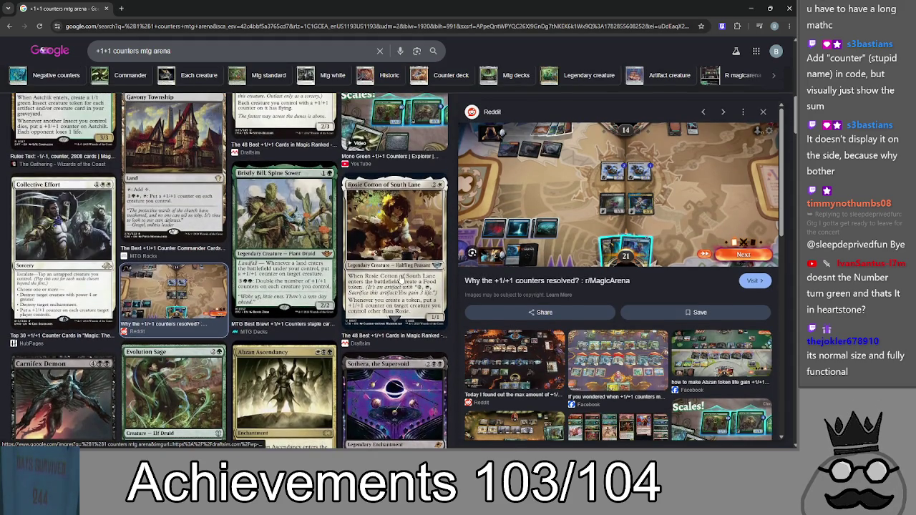
scroll(401, 279, "up", 2)
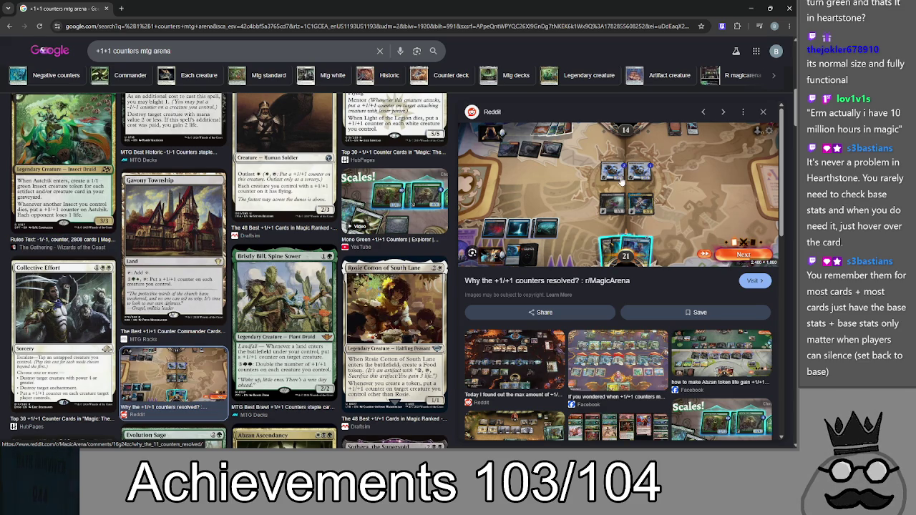
left_click(121, 8)
key("ctrl+w")
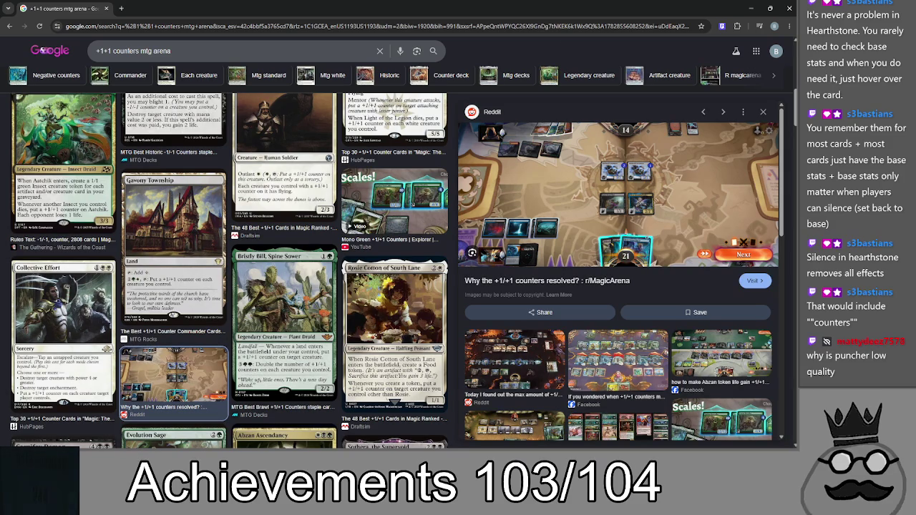
key("alt+Tab")
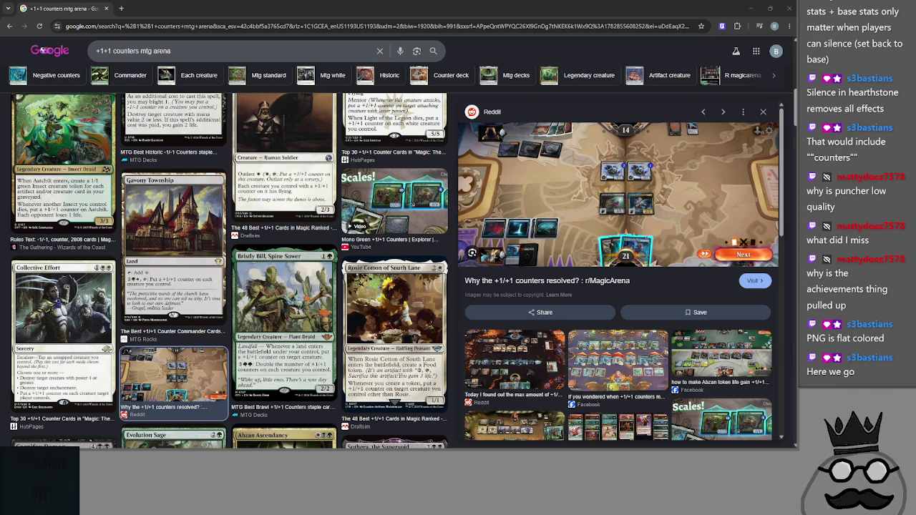
left_click(523, 55)
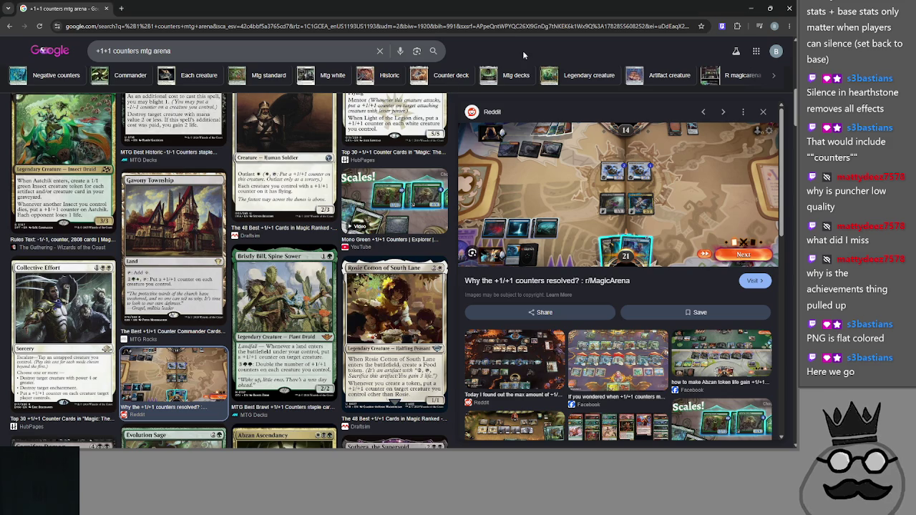
key("alt+Tab")
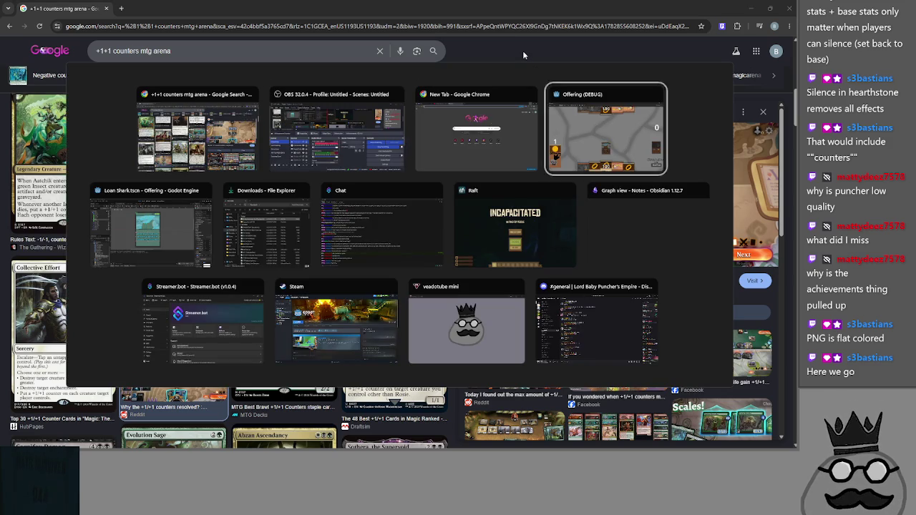
left_click(577, 194)
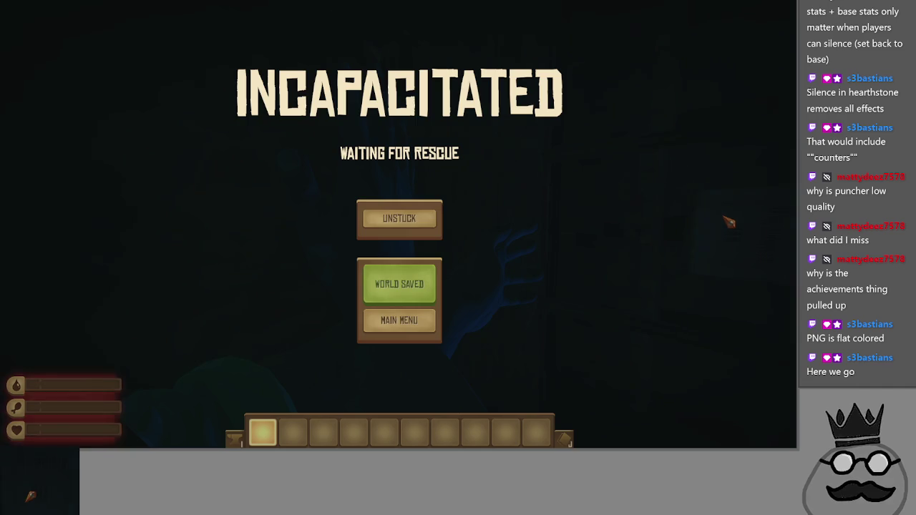
key("alt+Tab")
key("Escape")
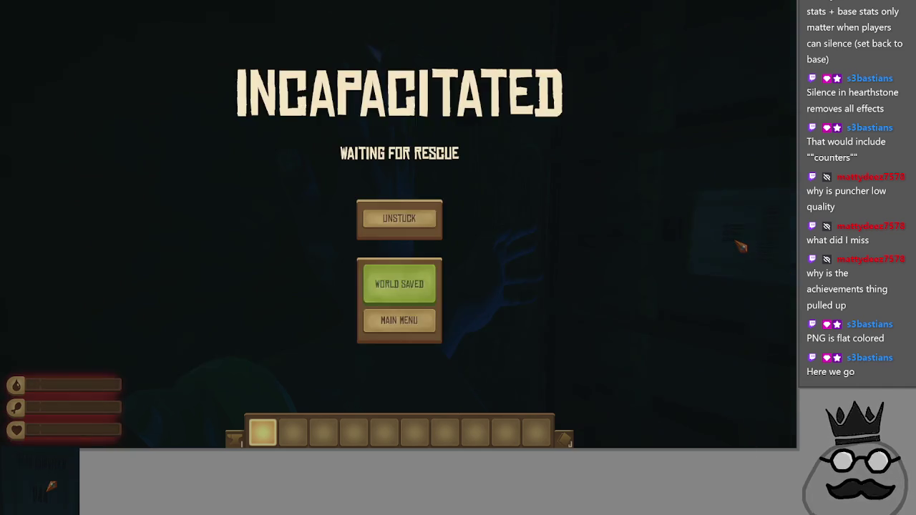
key("alt+Tab")
key("Tab")
left_click(325, 128)
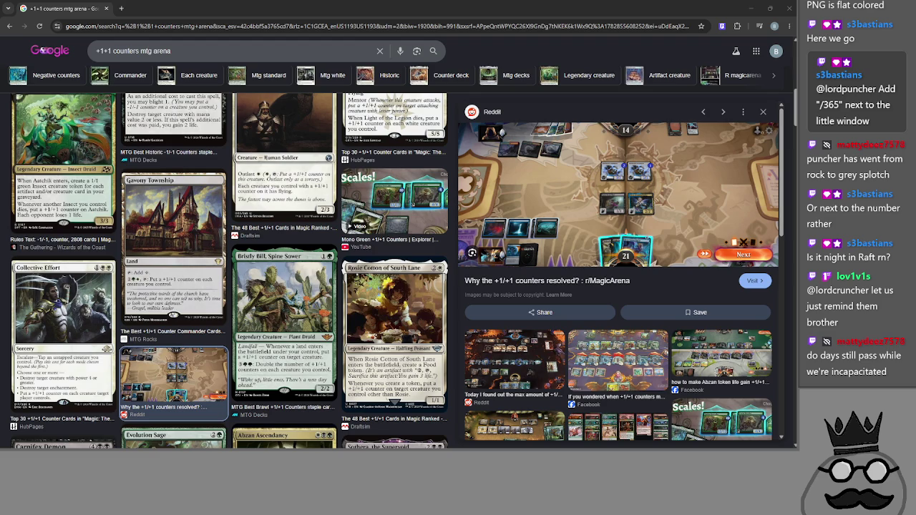
Step: Preview the 'Scales!' Mono Green +1/+1 Counters video, then minimize Chrome
left_click(421, 207)
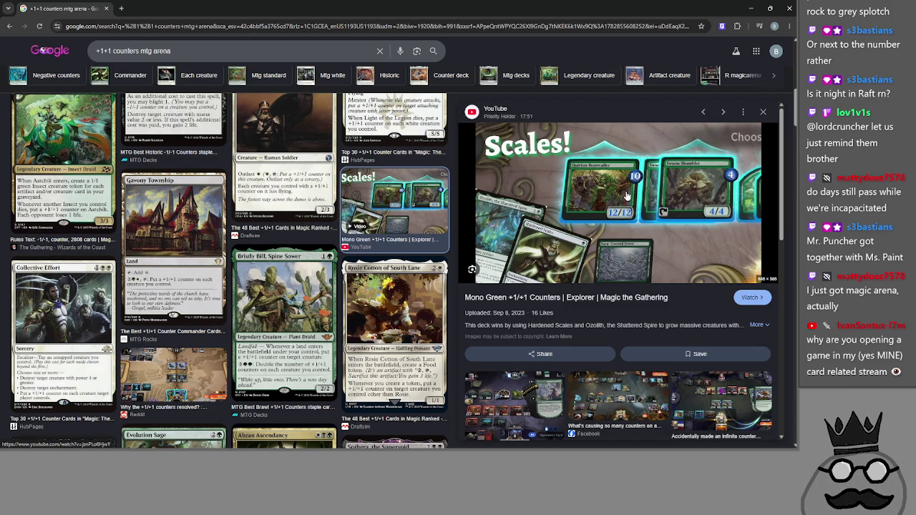
left_click(750, 8)
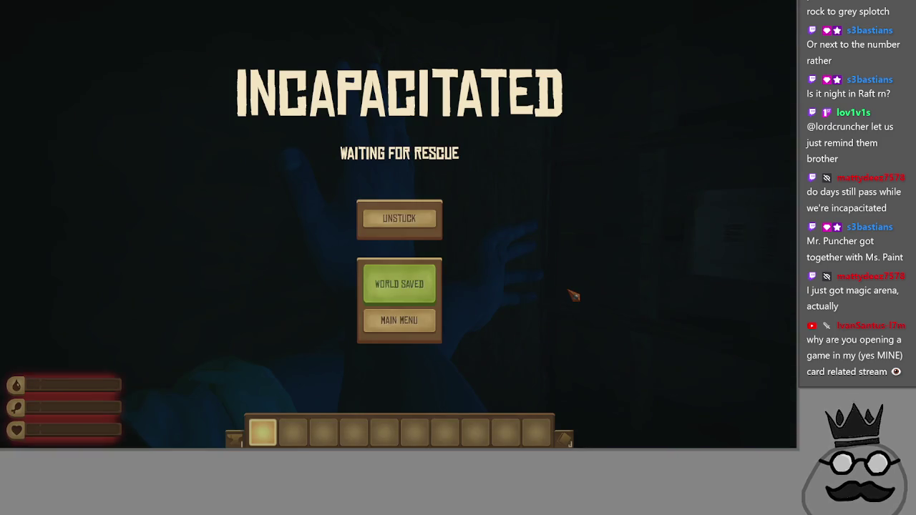
Step: Switch from Raft to Chrome, then bring the Offering (DEBUG) game window forward
key("alt+Tab")
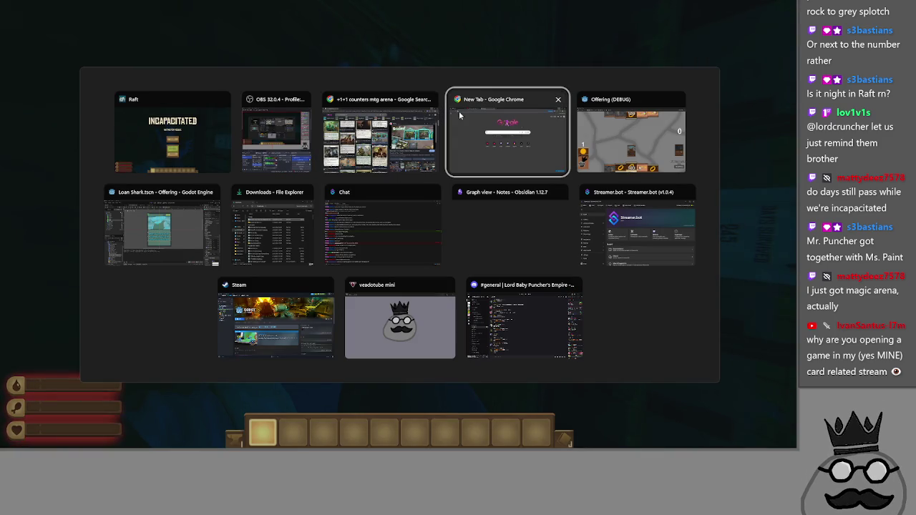
key("Escape")
key("alt+Tab")
key("alt+Tab")
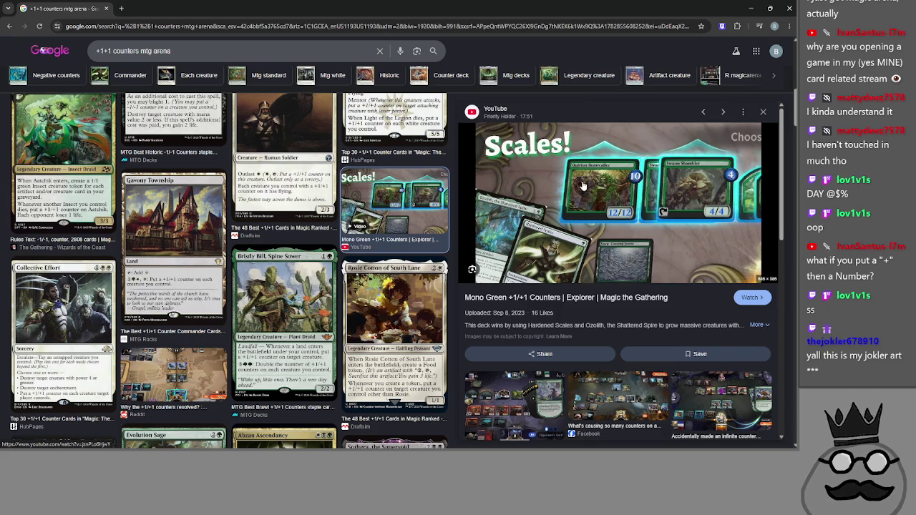
key("alt+Tab")
key("alt+Tab")
key("Tab")
key("Tab")
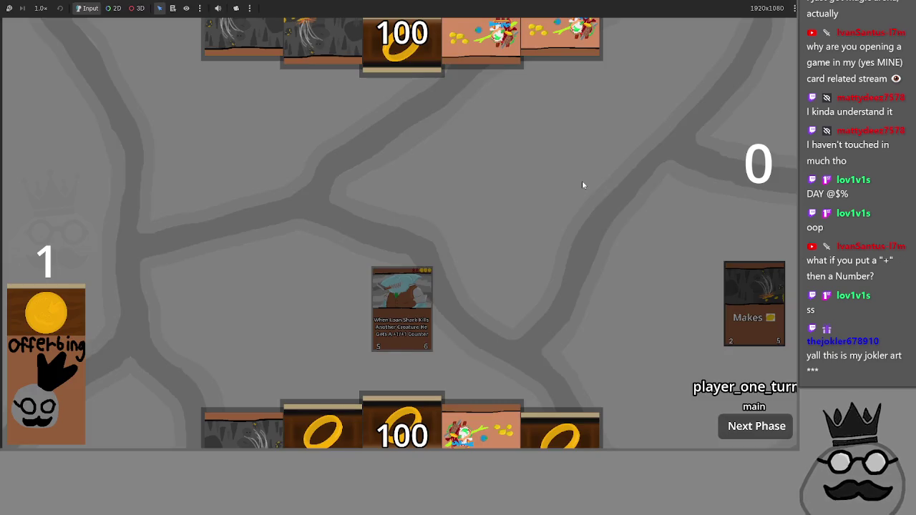
Step: Bring the Offering debug game forward, then switch to the '+1/+1 counters mtg arena' search
key("alt+Tab")
key("alt+Tab")
key("shift+Tab")
key("shift+Tab")
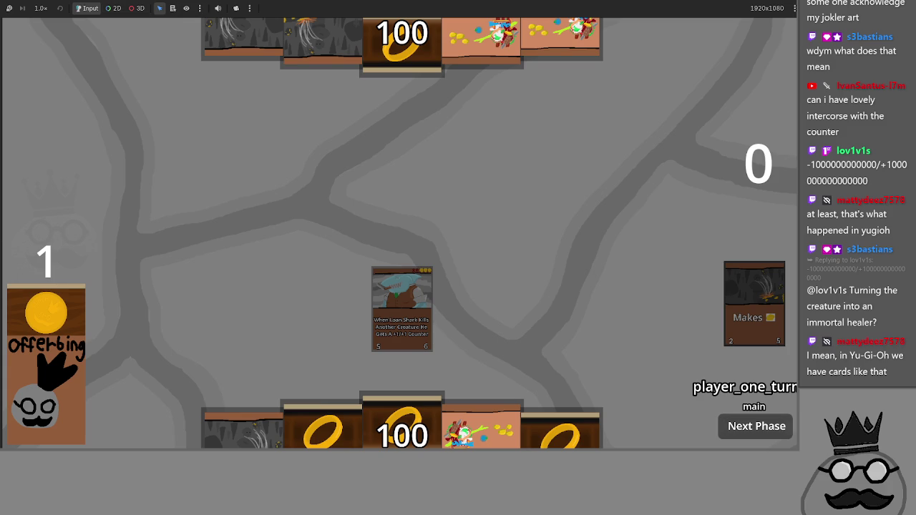
key("alt+Tab")
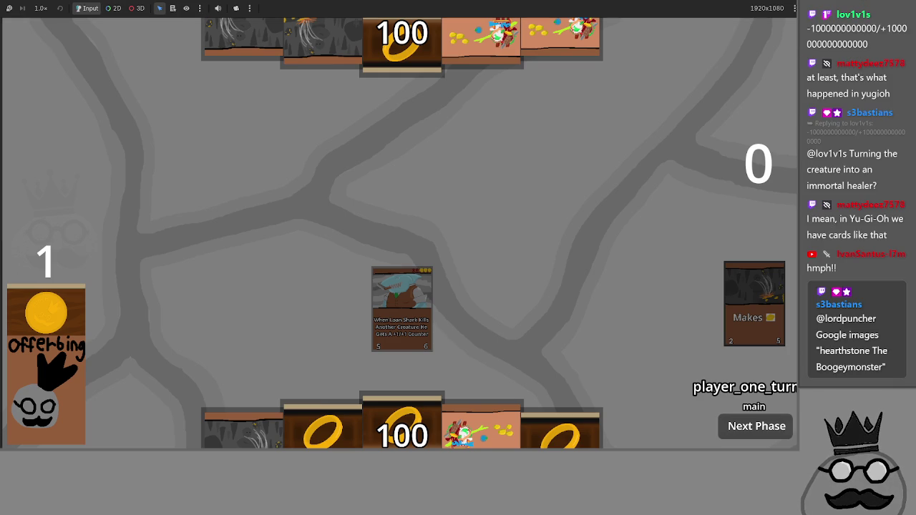
key("alt+Tab")
key("alt+Tab")
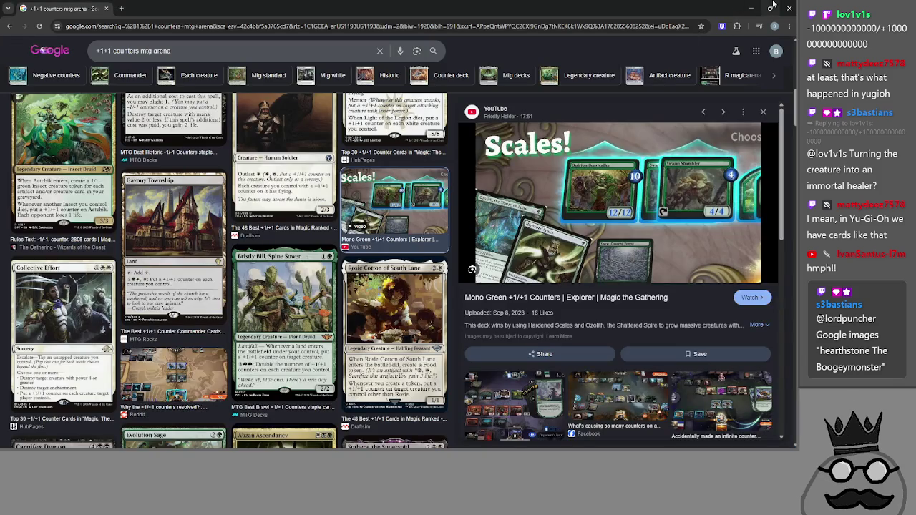
Step: Glance back at the game board, then return to full-window Chrome results for 'hearthstone The Boogeymonster'
left_click(769, 8)
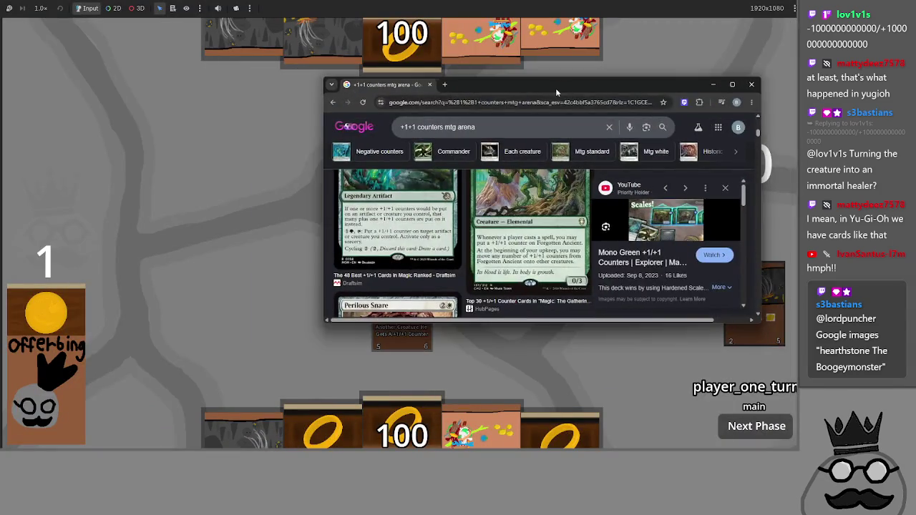
key("alt+Tab")
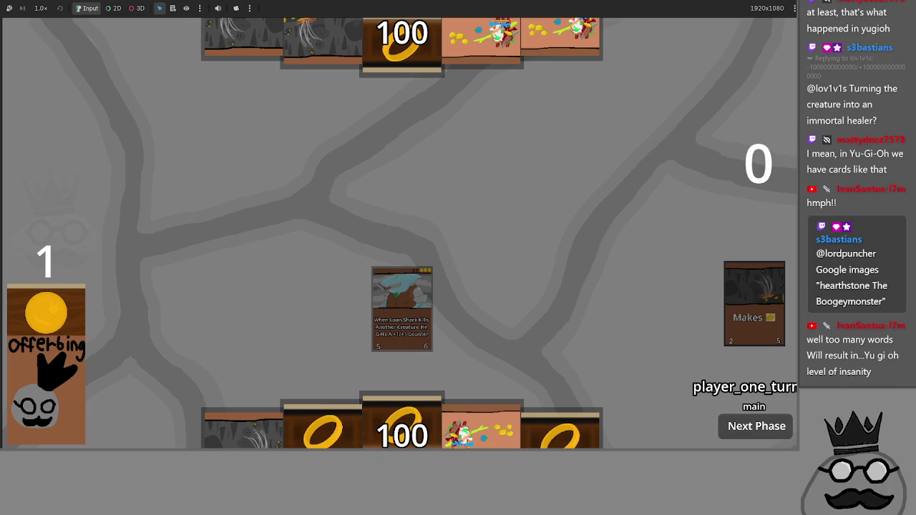
key("alt+Tab")
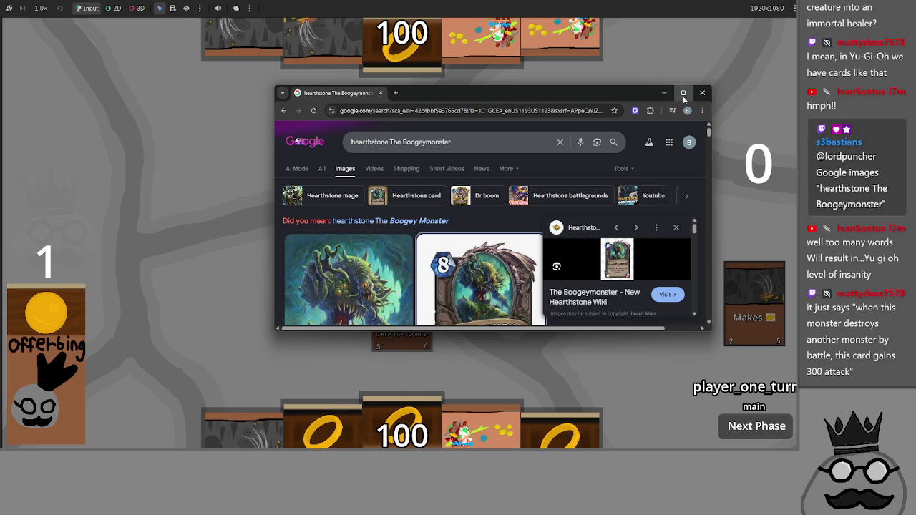
left_click(682, 93)
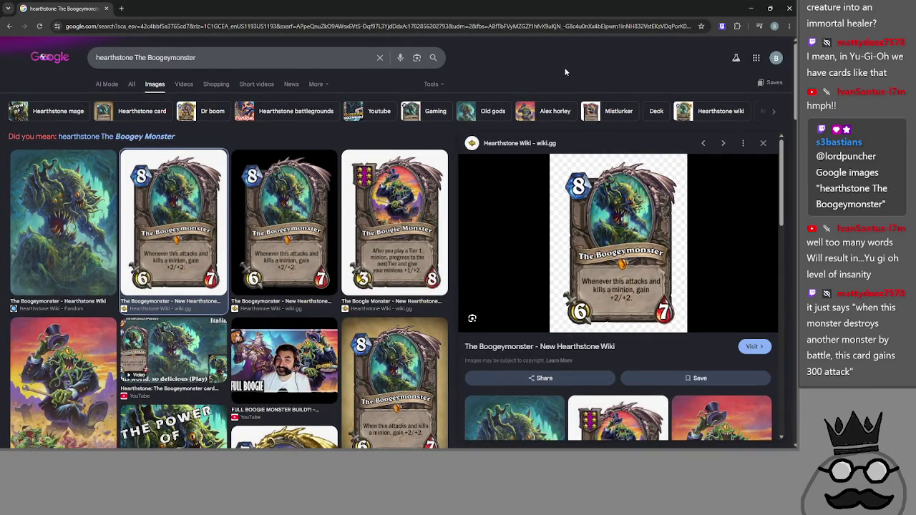
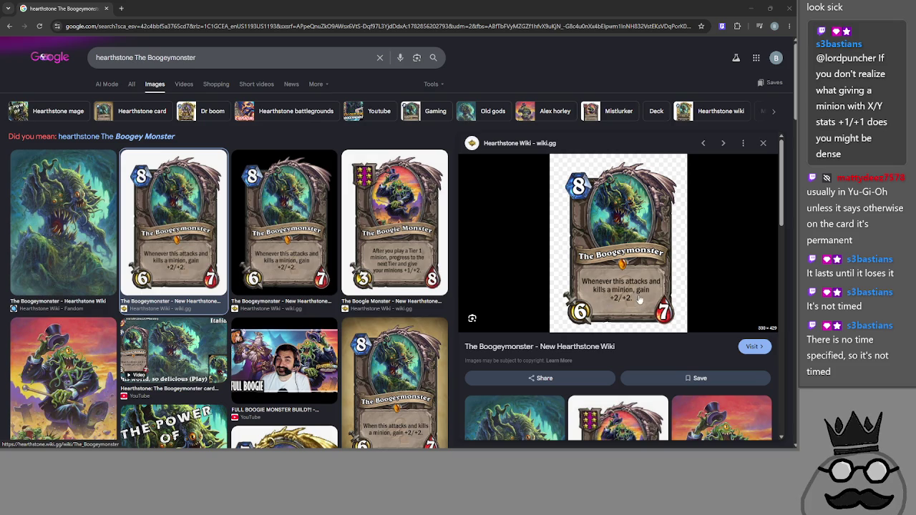
Step: Switch between Chrome's Boogeymonster image results and the Offering (DEBUG) game, ending on the game
key("alt+Tab")
key("alt+Tab")
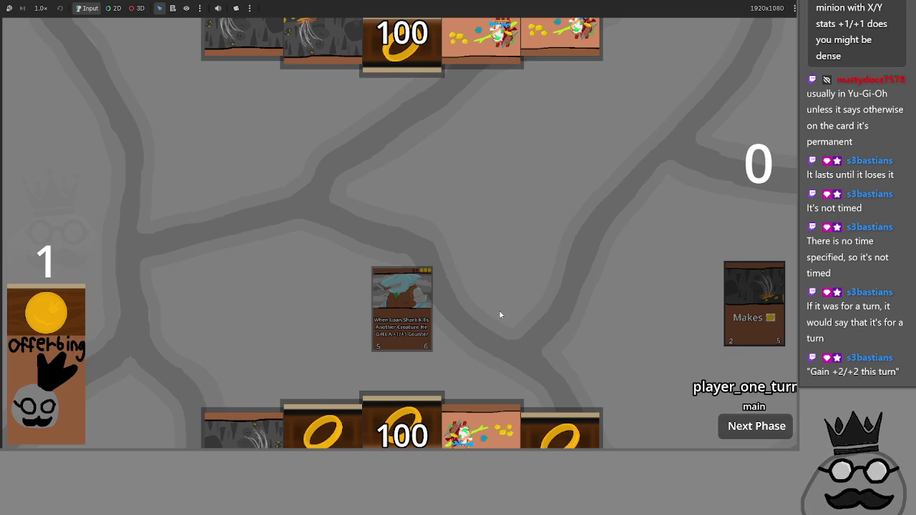
key("alt+Tab")
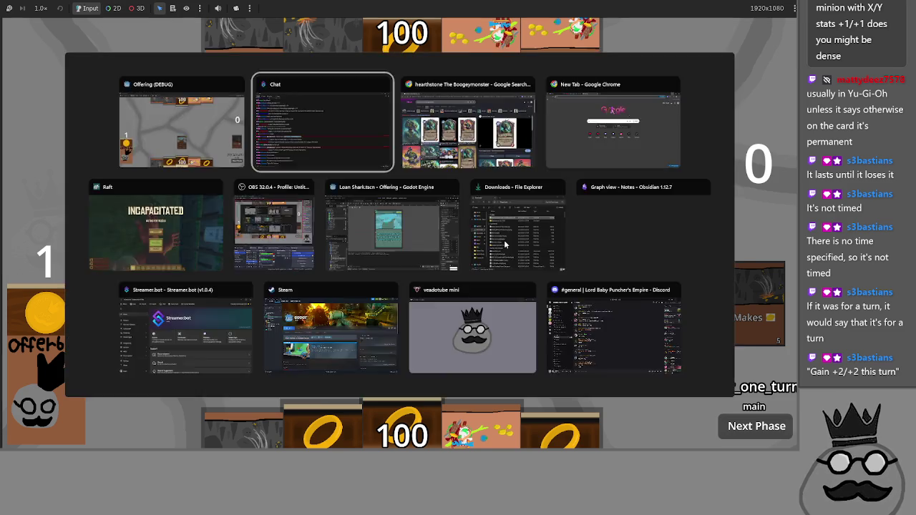
key("alt+Tab")
key("alt+Tab")
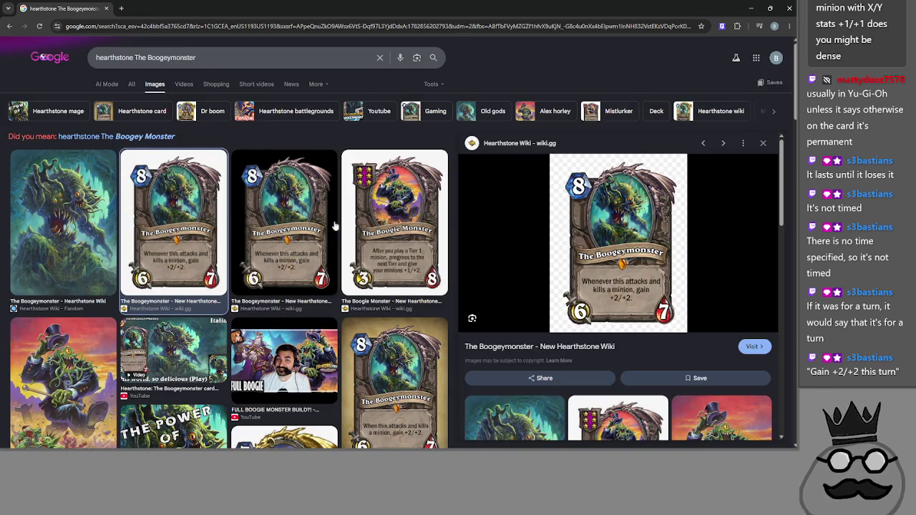
scroll(302, 241, "down", 1)
scroll(302, 241, "up", 1)
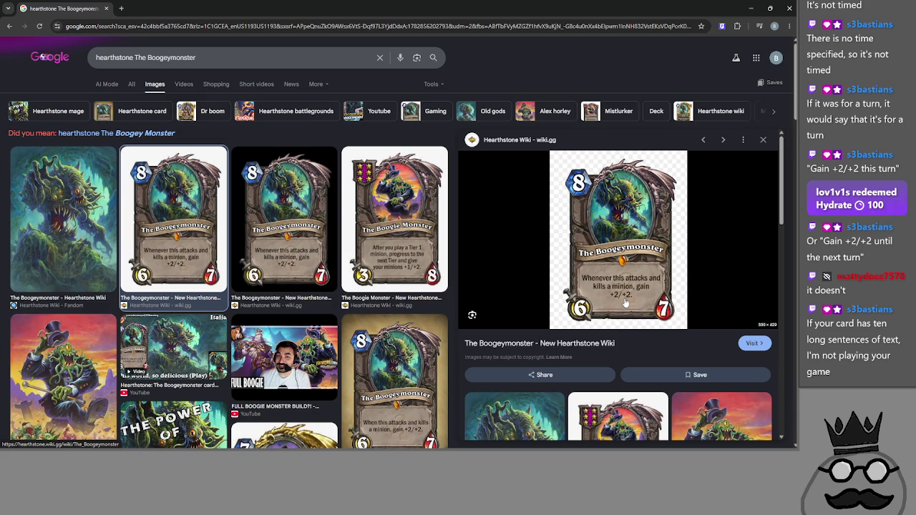
key("alt+Tab")
key("alt+Tab")
key("alt+Tab")
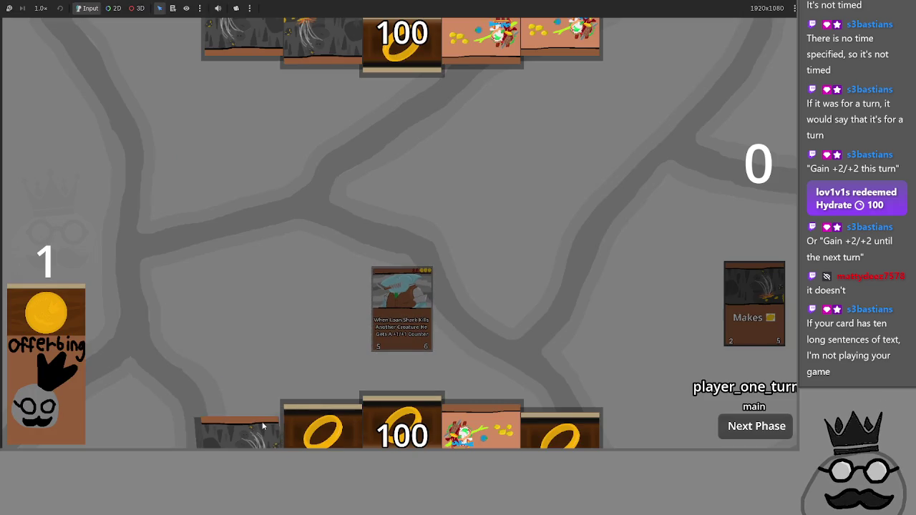
Step: Play the Makes card onto the field, then return to the Boogeymonster image results in Chrome
left_click_drag(265, 423, 270, 309)
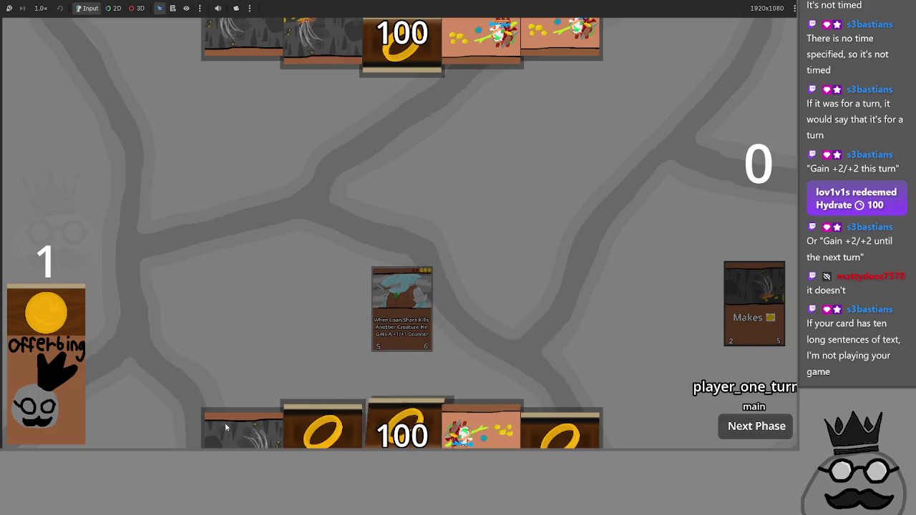
key("alt+Tab")
key("alt+Tab")
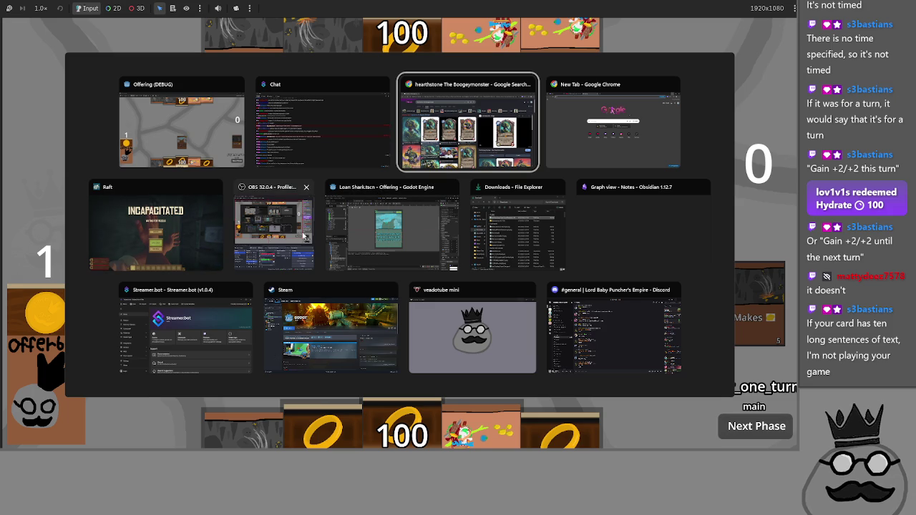
left_click(429, 125)
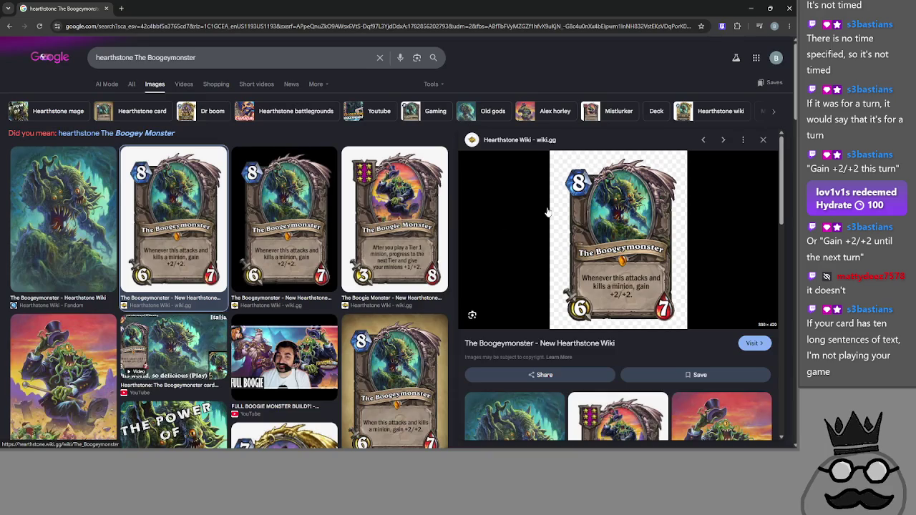
scroll(424, 246, "down", 5)
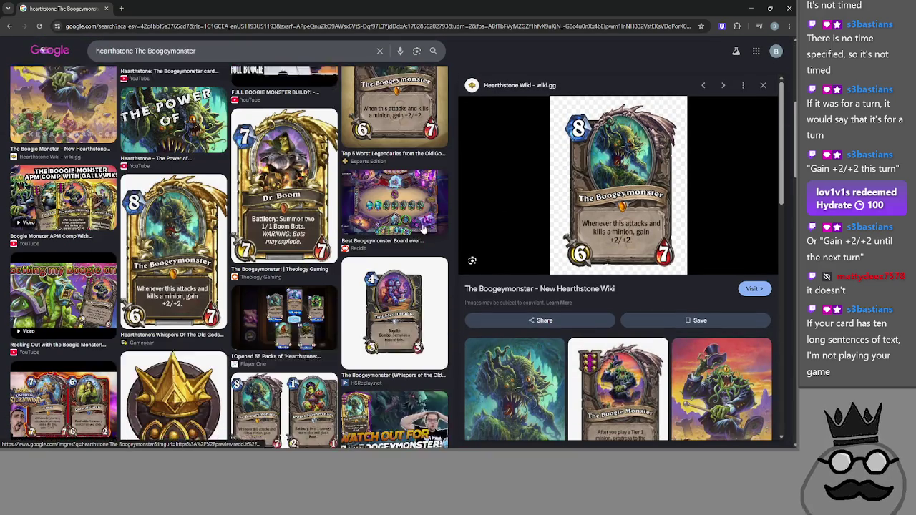
Step: Browse the Boogeymonster thumbnails and settle on the Esports Edition card preview reading 'gain +2/+2'
left_click(422, 176)
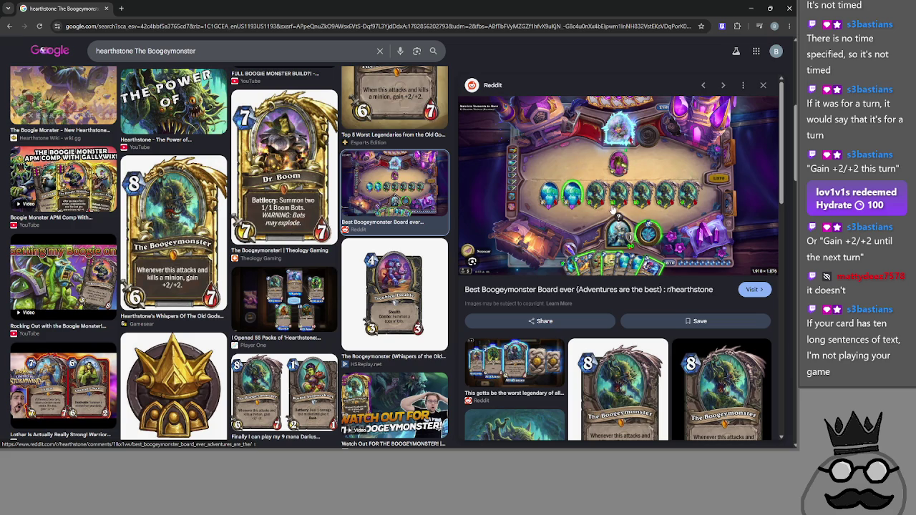
scroll(431, 228, "up", 5)
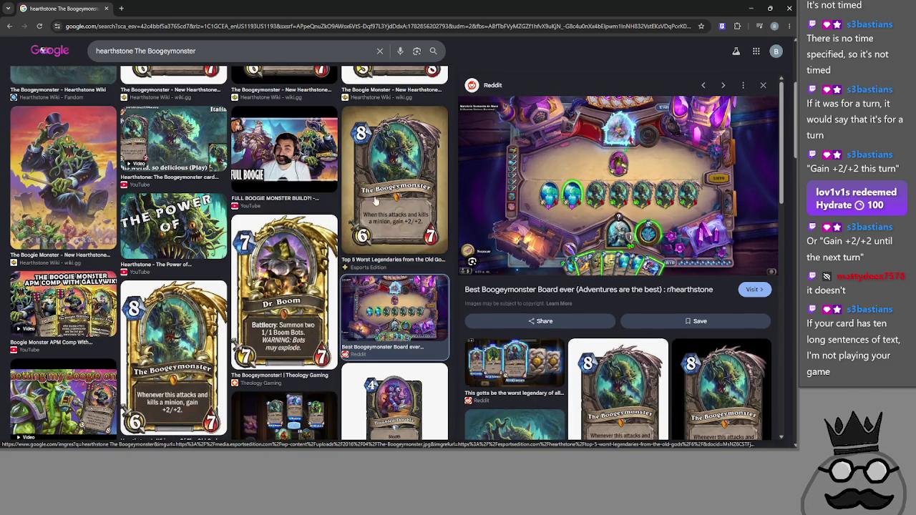
left_click(384, 198)
key("Right")
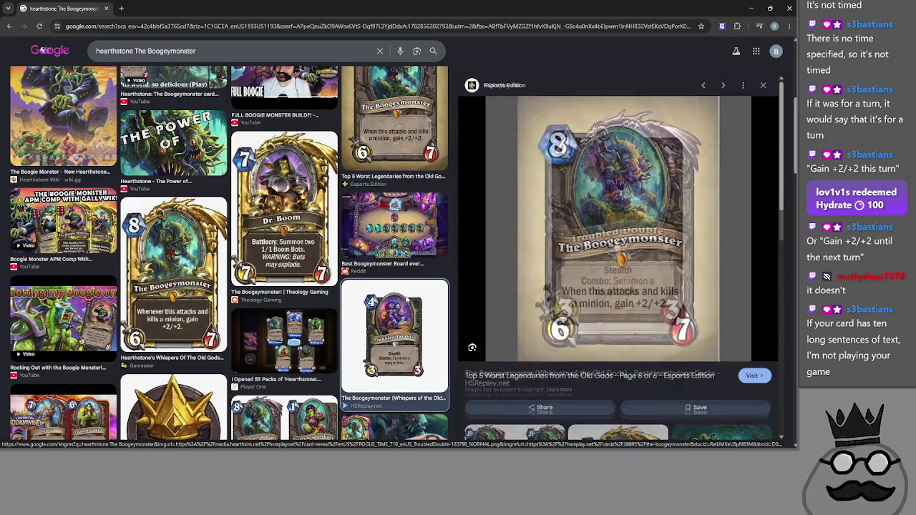
left_click(420, 142)
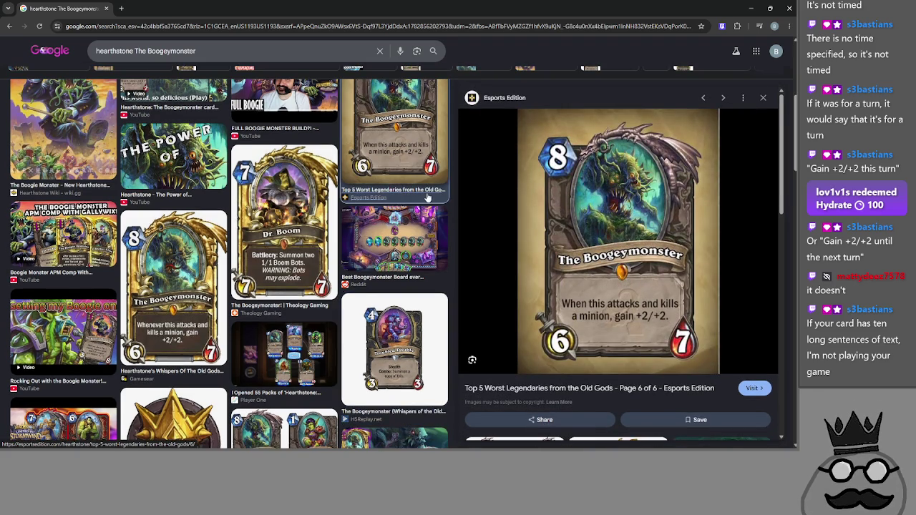
scroll(415, 214, "up", 5)
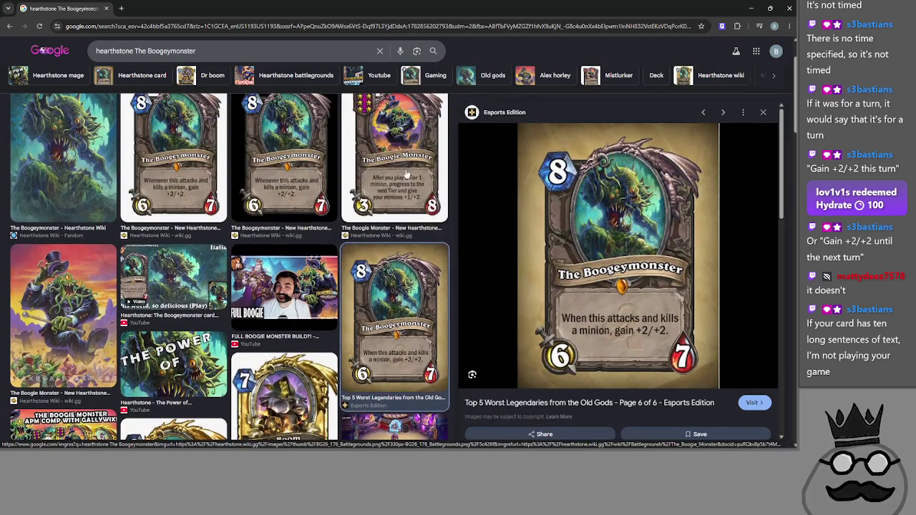
left_click(407, 174)
left_click(401, 301)
key("Left")
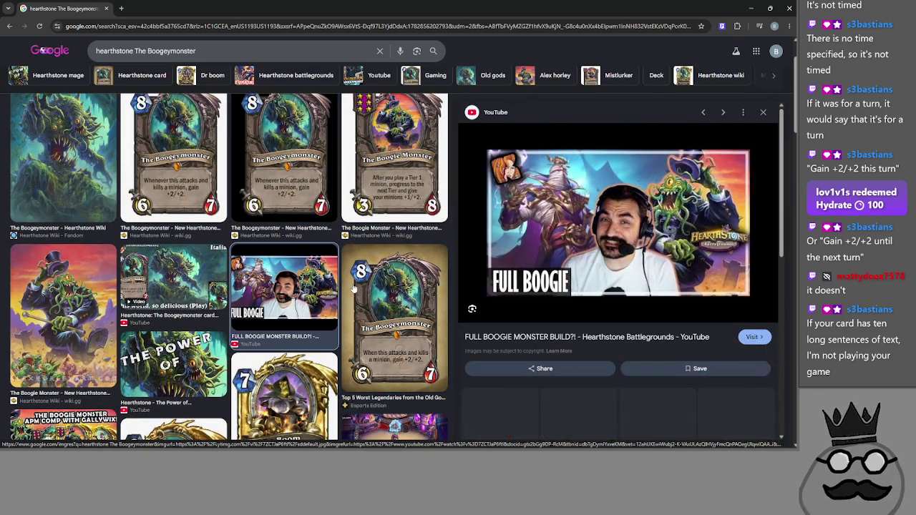
left_click(394, 283)
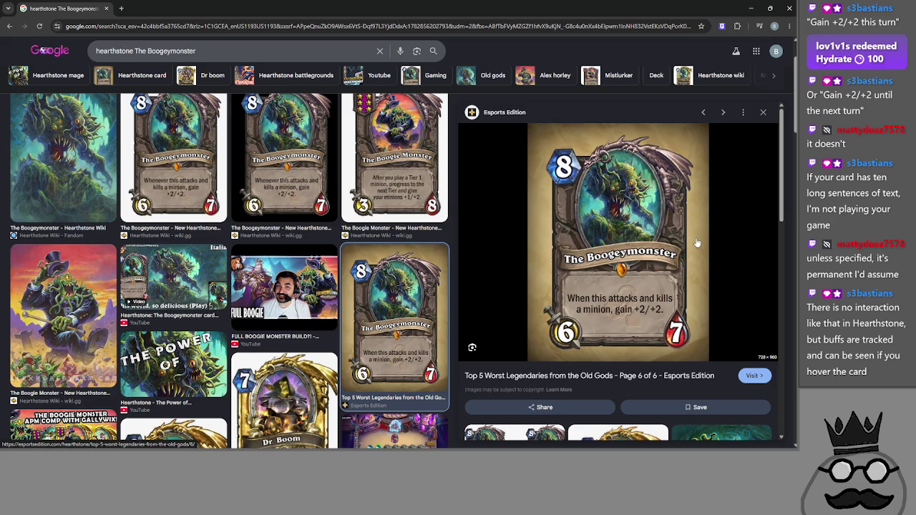
scroll(696, 243, "down", 1)
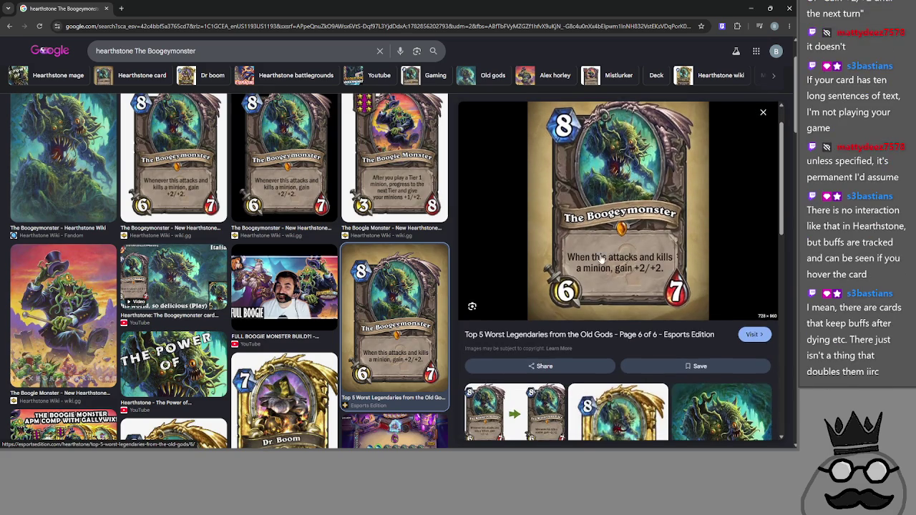
scroll(672, 249, "up", 1)
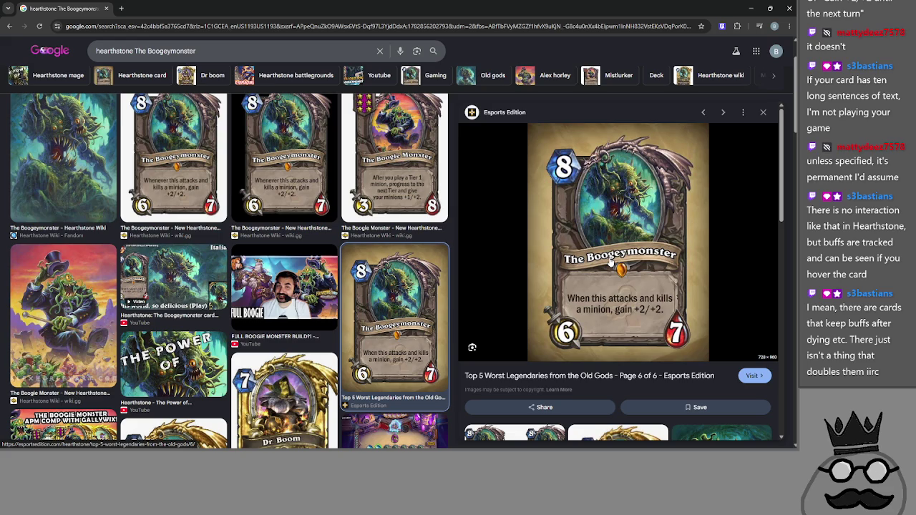
scroll(336, 201, "up", 2)
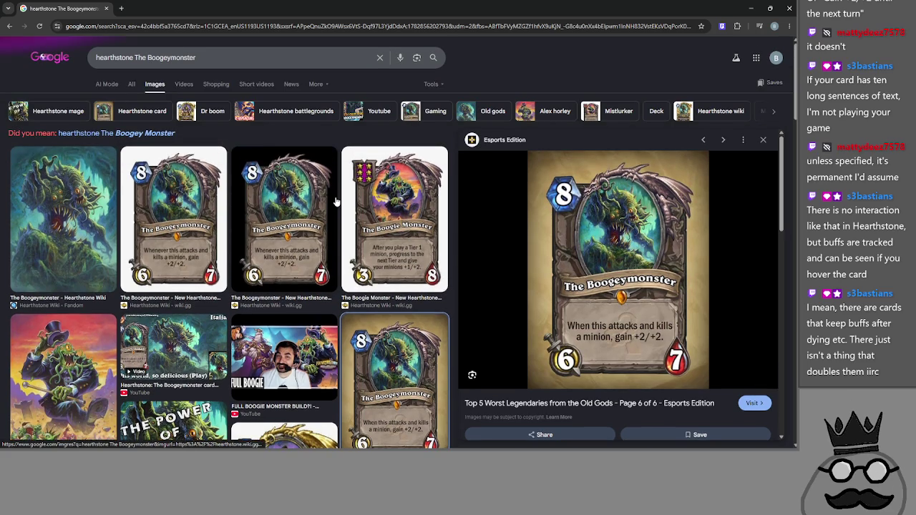
scroll(377, 214, "down", 3)
scroll(378, 215, "down", 2)
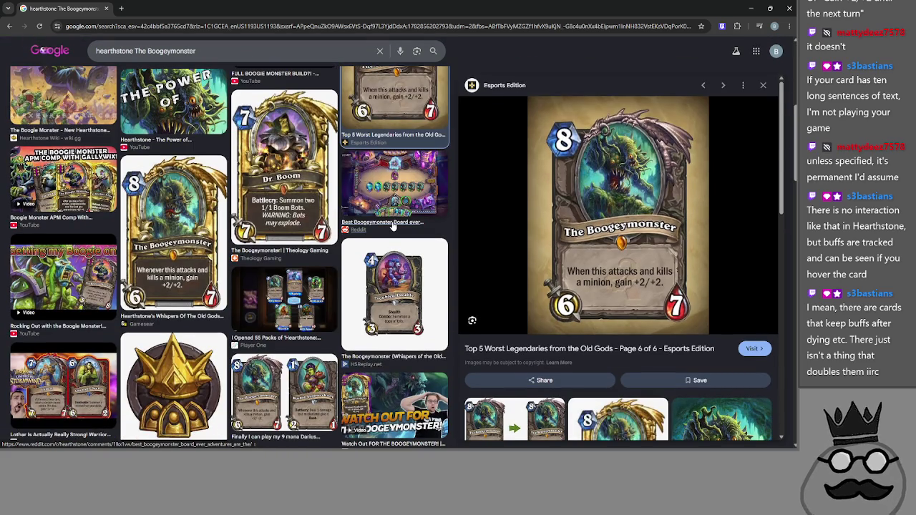
scroll(627, 321, "up", 3)
scroll(336, 272, "up", 3)
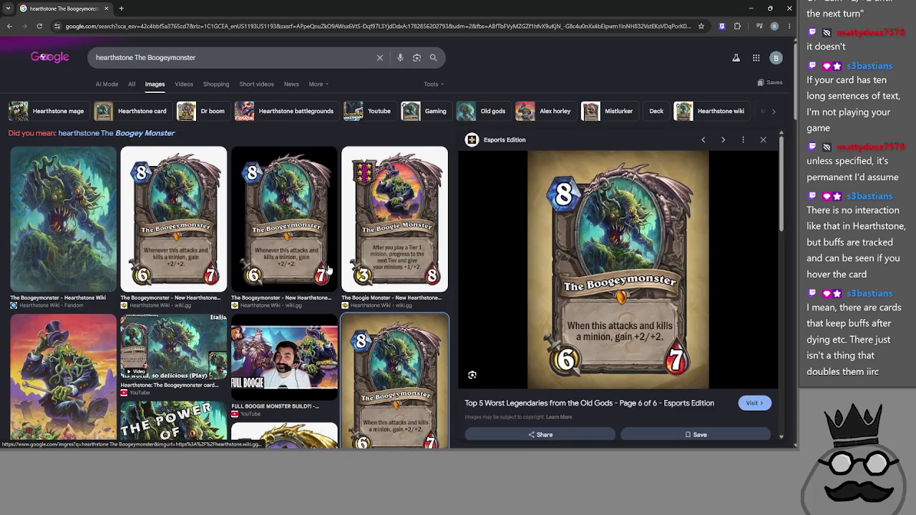
scroll(329, 268, "down", 2)
scroll(626, 336, "up", 2)
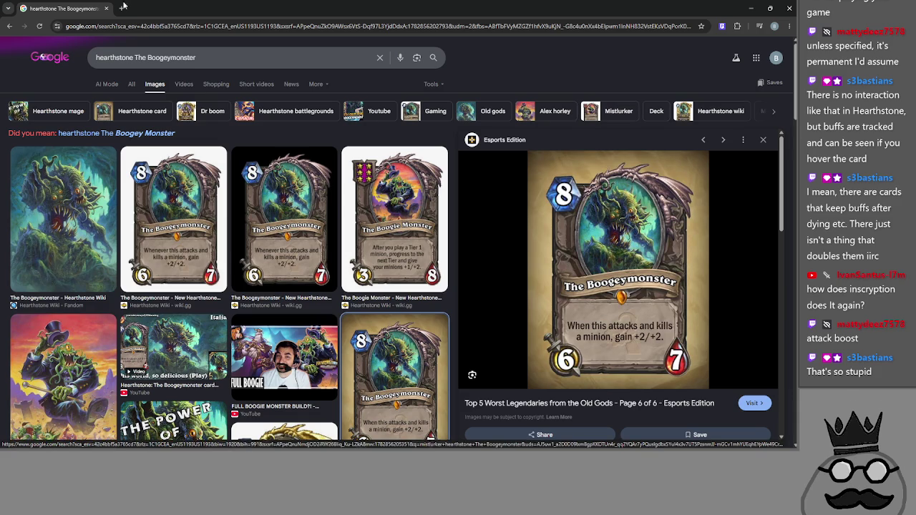
key("ctrl+t")
key("ctrl+w")
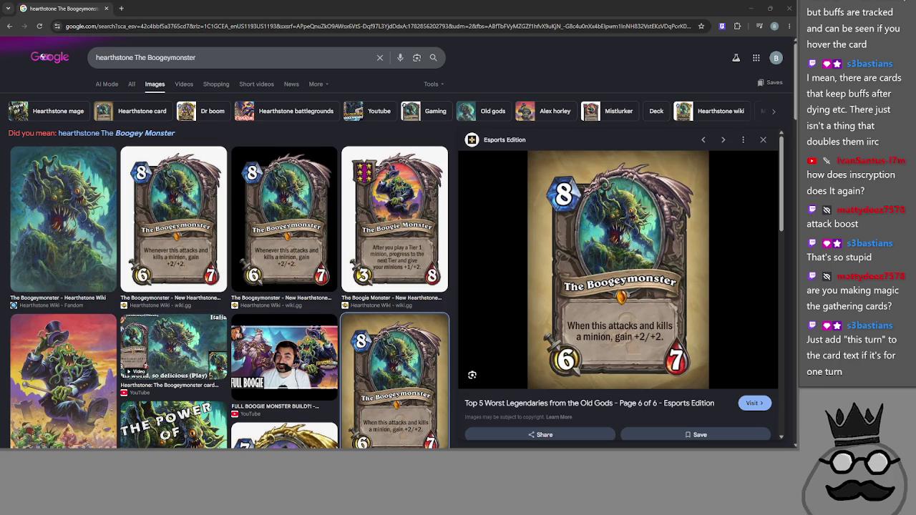
Step: Bring up the +1/+1 damage card search window, maximize it, then hide it again
key("alt+Tab")
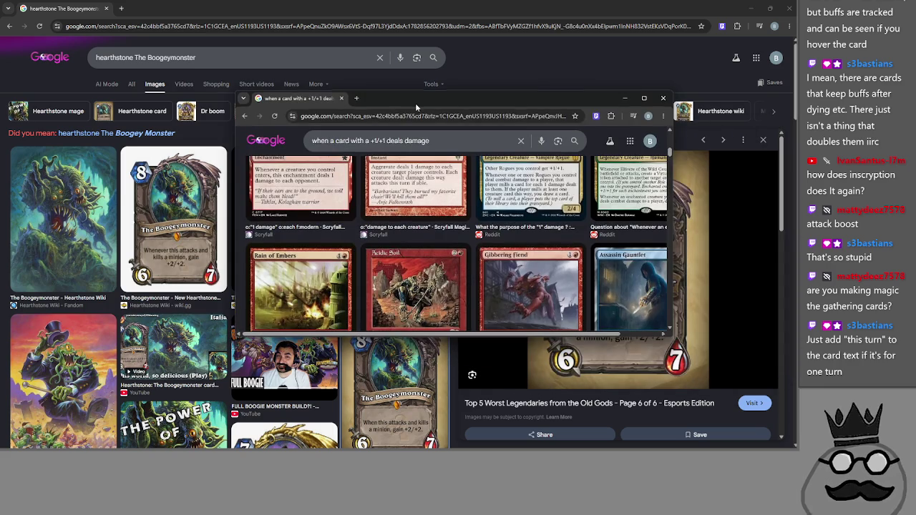
left_click(643, 98)
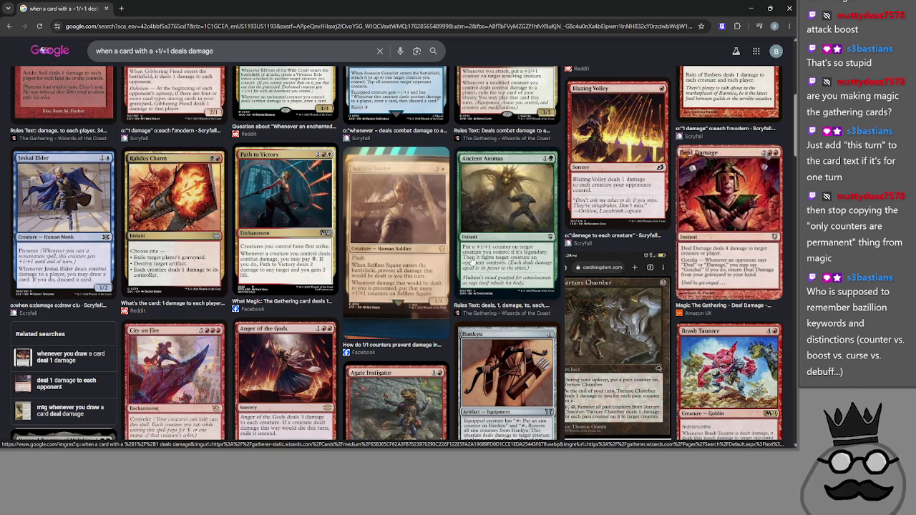
scroll(438, 300, "up", 5)
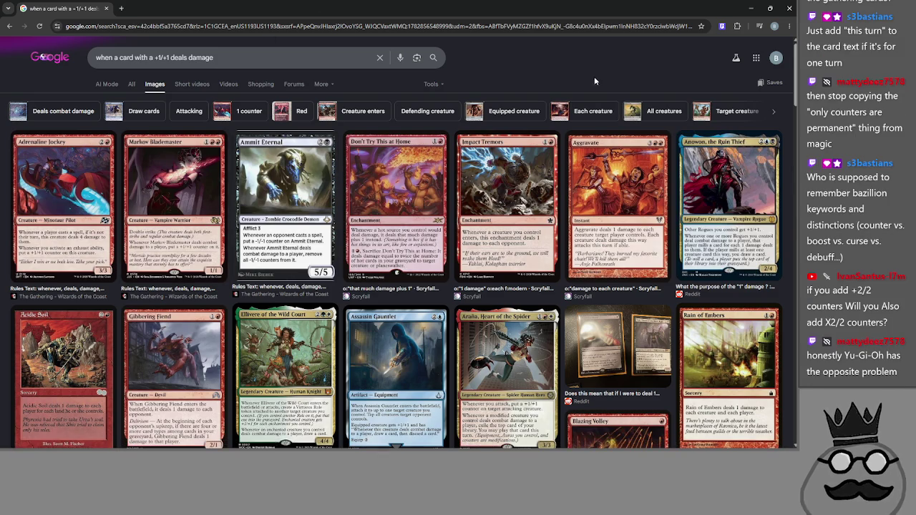
left_click(750, 9)
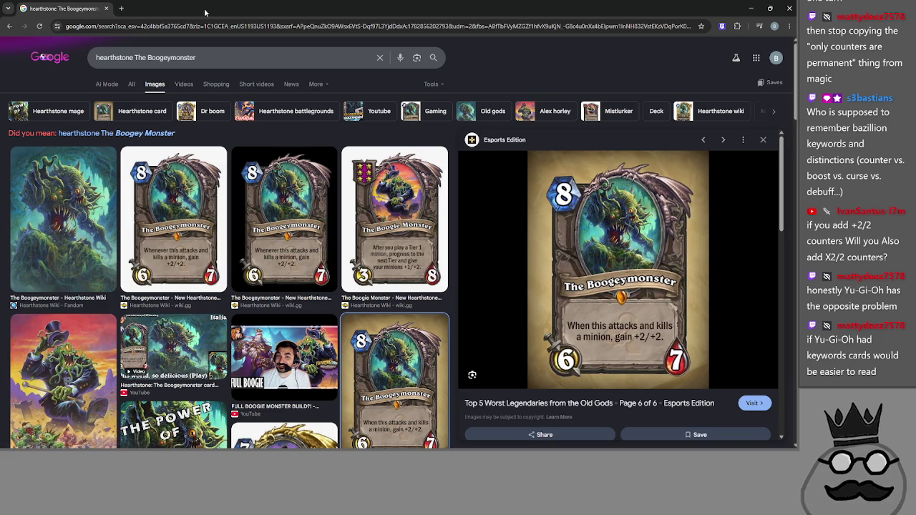
Step: Reopen the Magic card search, scroll through its results, then switch to the Boogeymonster results
key("alt+Tab")
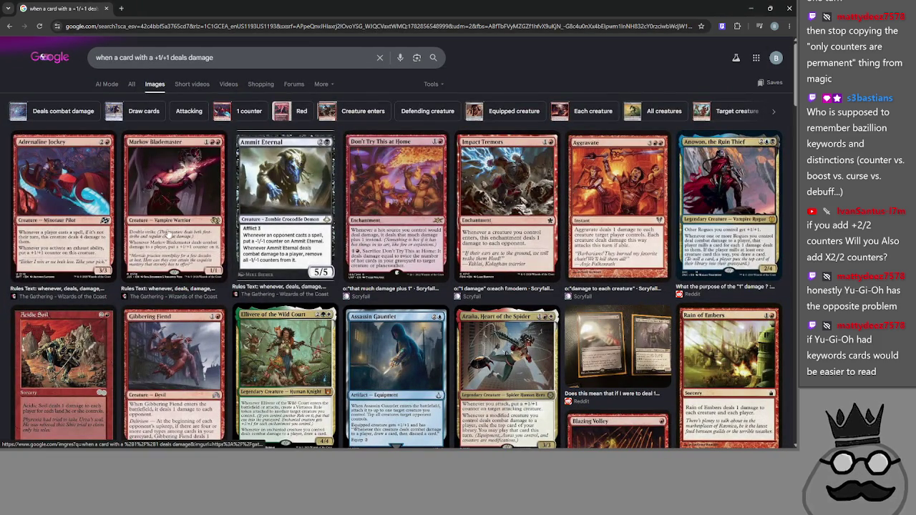
scroll(188, 231, "down", 3)
scroll(188, 231, "down", 1)
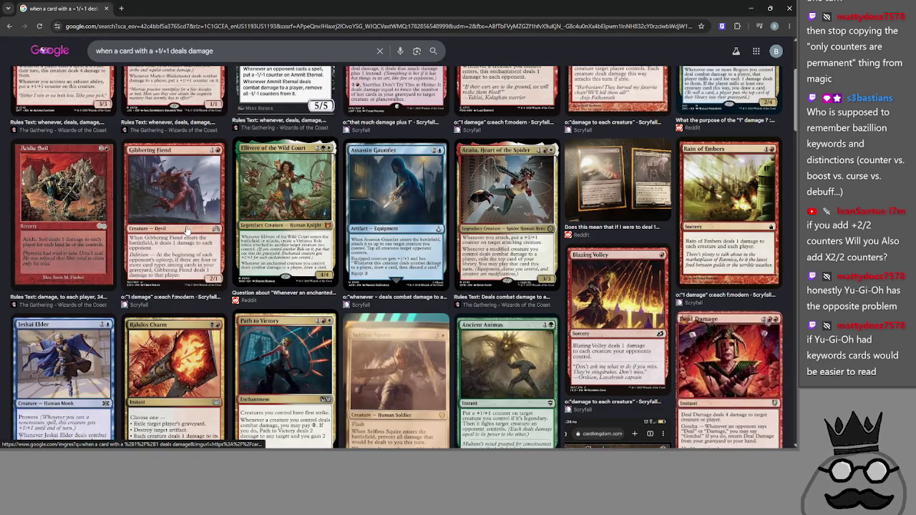
scroll(187, 229, "down", 3)
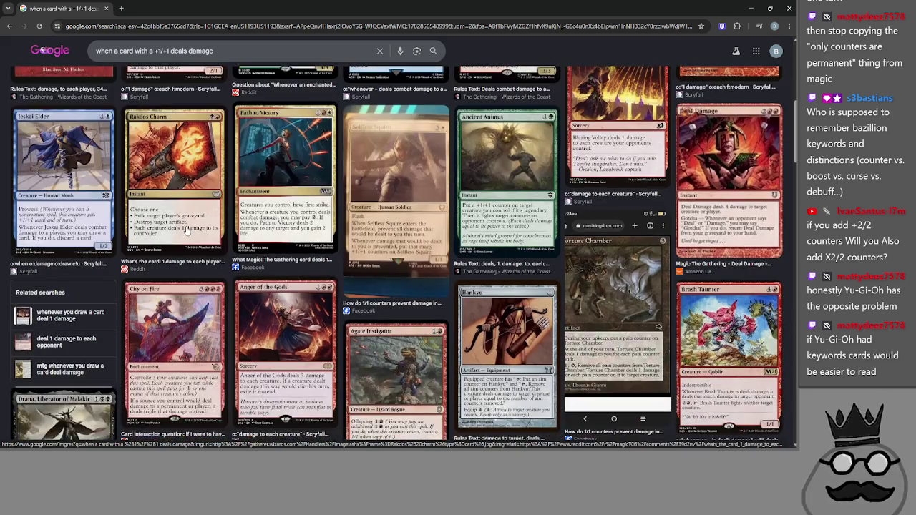
scroll(188, 229, "up", 1)
scroll(268, 226, "down", 3)
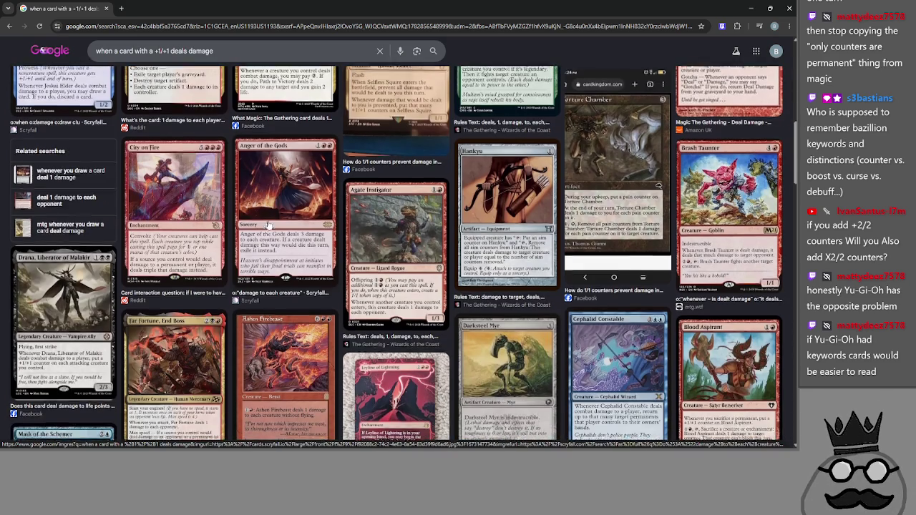
scroll(267, 226, "down", 1)
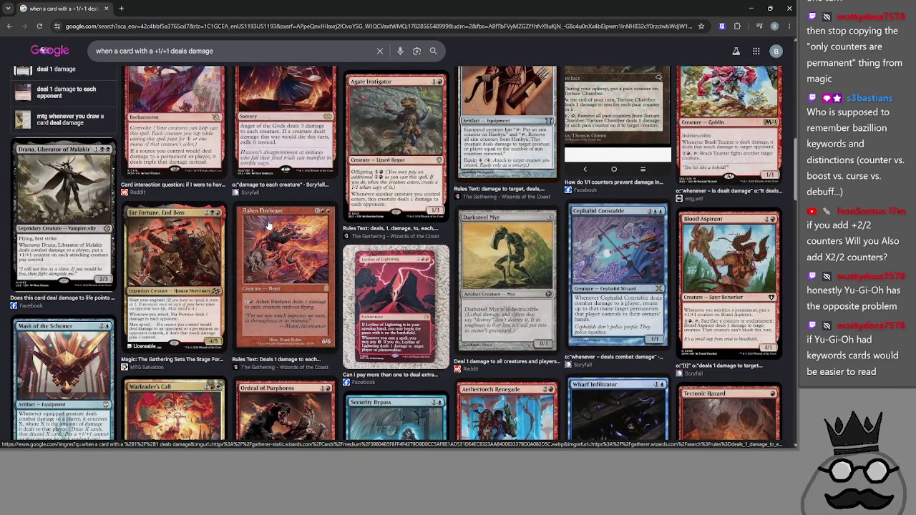
scroll(268, 226, "down", 2)
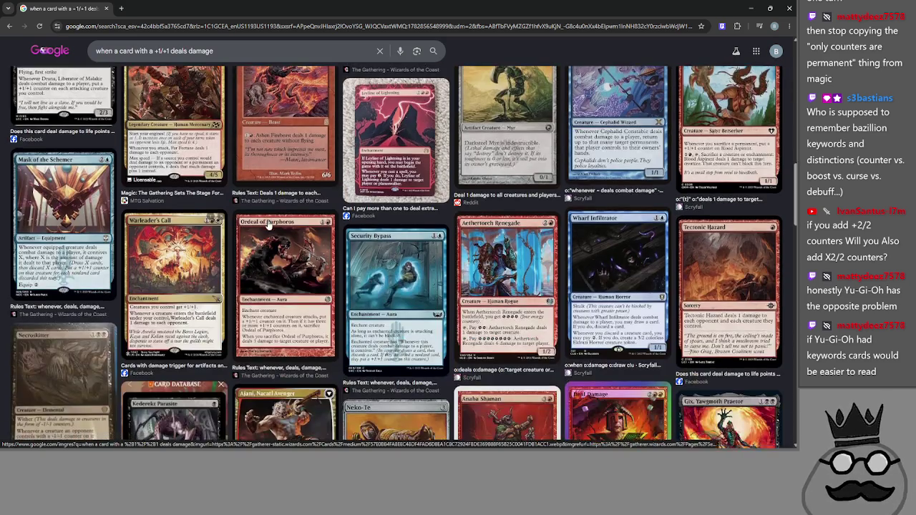
scroll(268, 226, "up", 1)
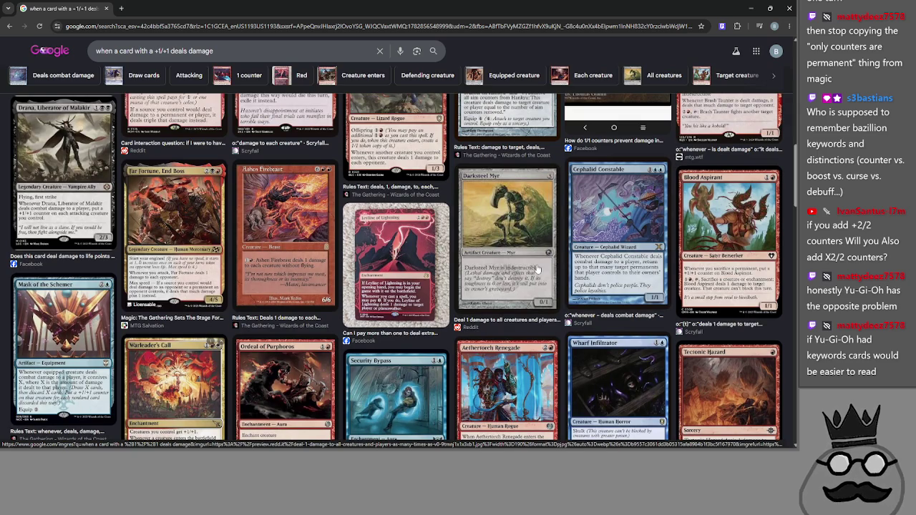
scroll(537, 269, "down", 1)
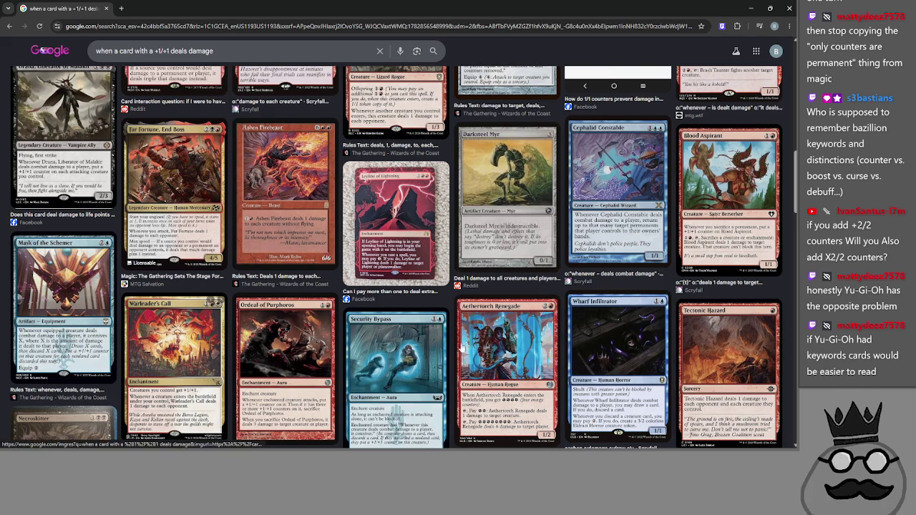
scroll(201, 357, "up", 3)
scroll(205, 355, "up", 10)
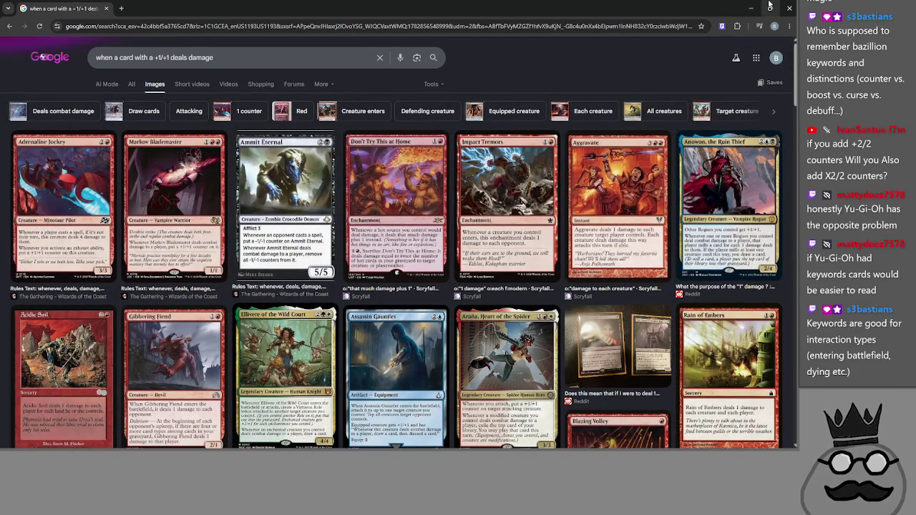
left_click(750, 8)
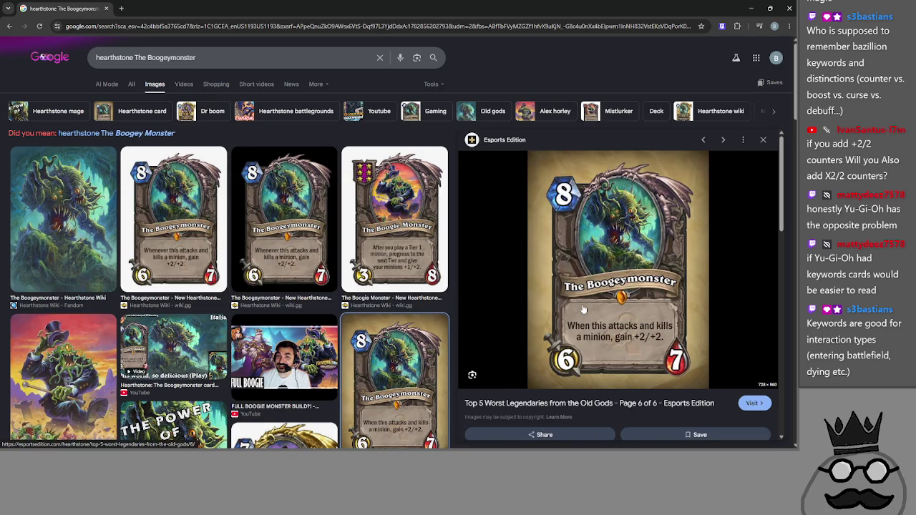
Step: Go back to the 'when a card with a +1/+1 deals damage' results and scroll through them
key("alt+Left")
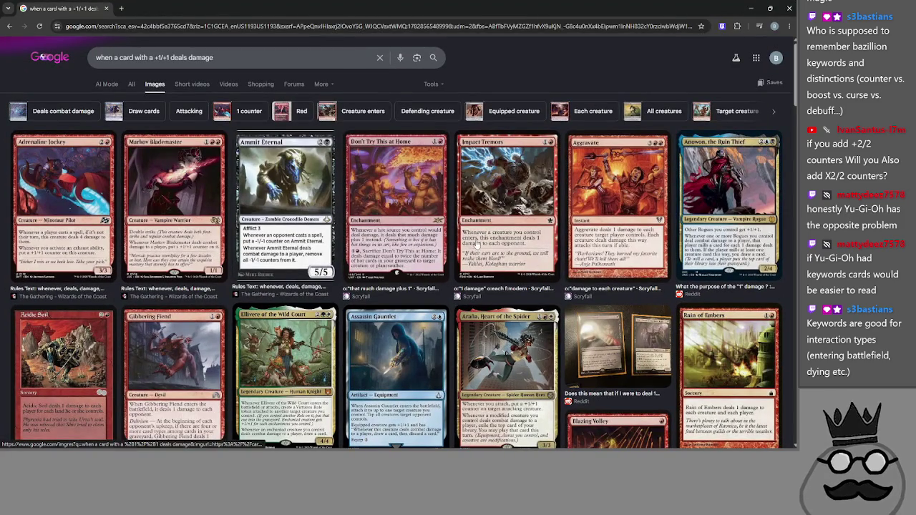
scroll(476, 243, "down", 1)
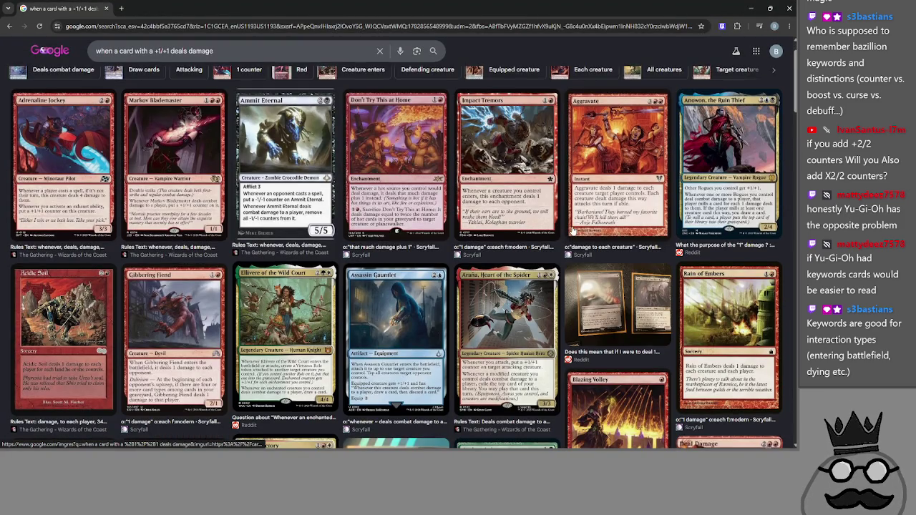
scroll(572, 230, "down", 1)
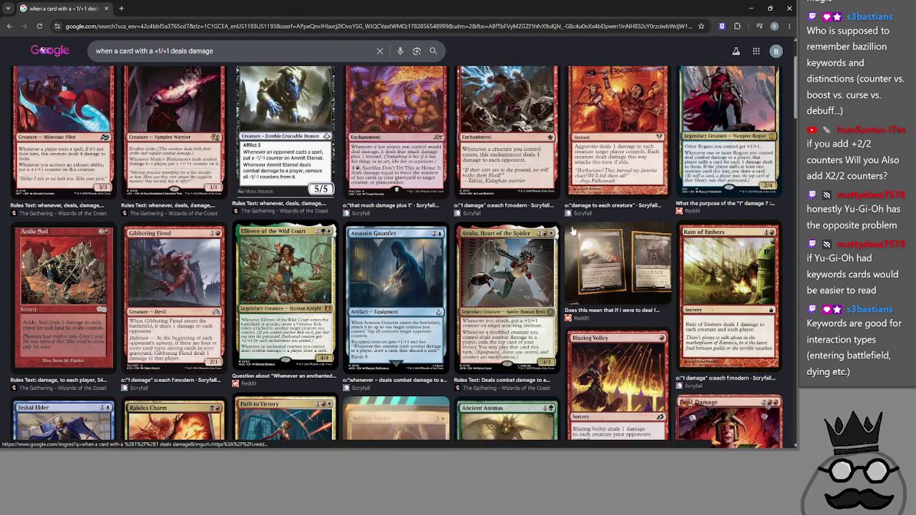
scroll(573, 230, "down", 10)
scroll(572, 229, "down", 7)
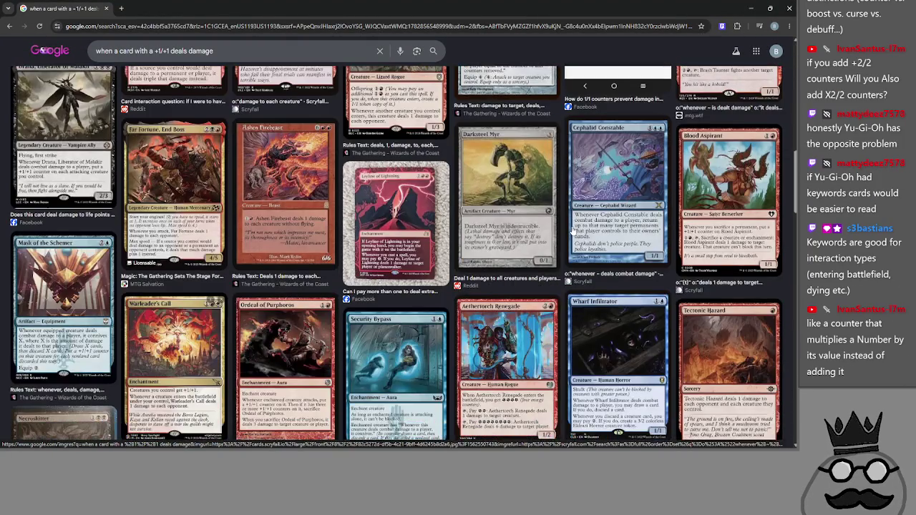
scroll(573, 229, "down", 2)
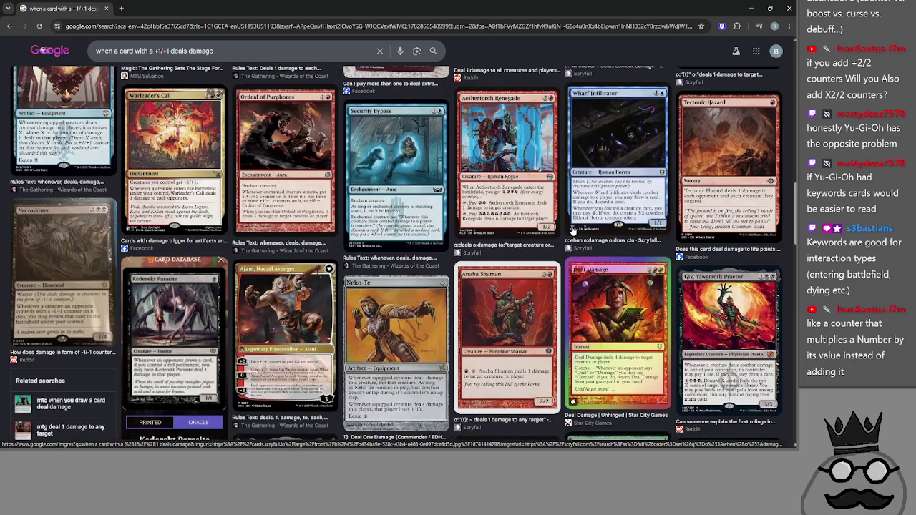
scroll(572, 230, "down", 1)
scroll(572, 229, "down", 1)
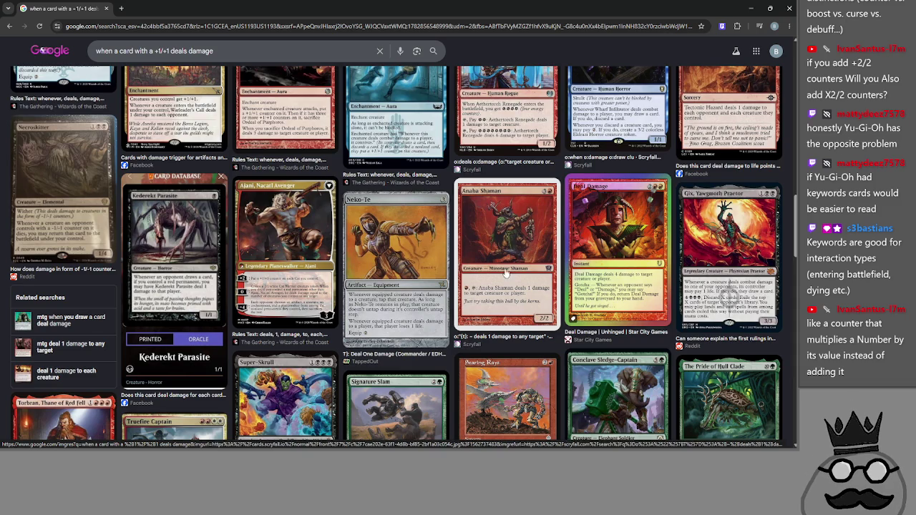
scroll(441, 276, "up", 3)
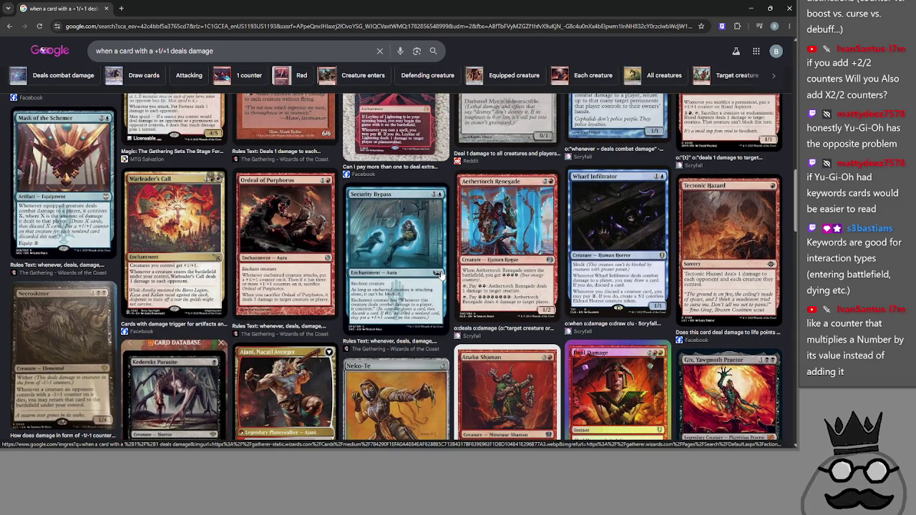
scroll(441, 275, "up", 1)
scroll(440, 274, "up", 3)
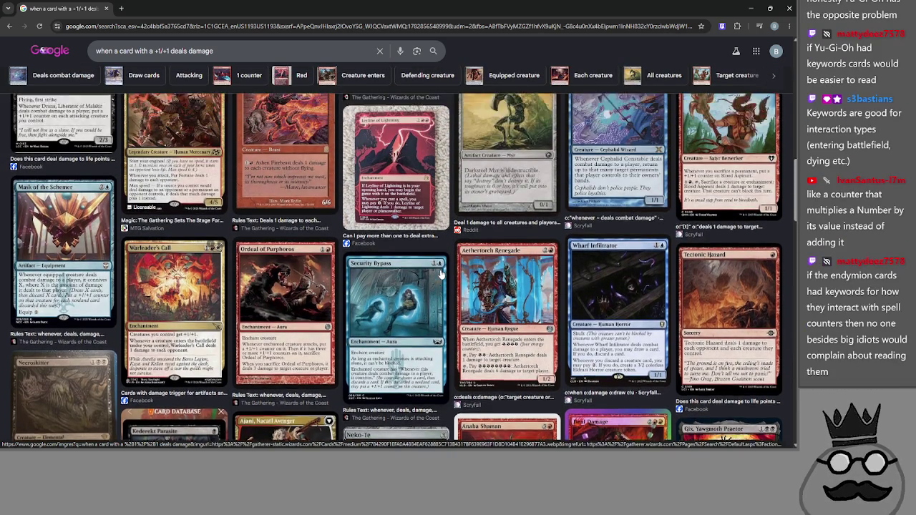
scroll(440, 274, "up", 15)
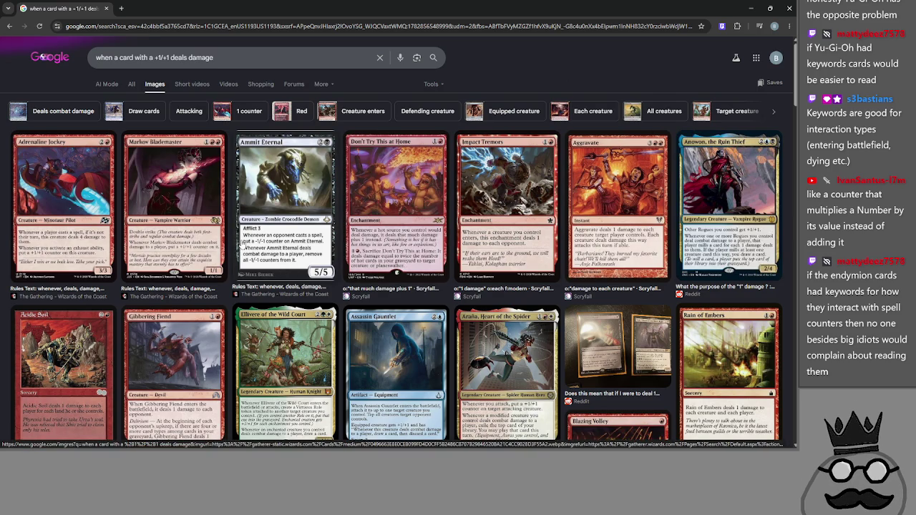
Step: Preview and close the Ammit Eternal card, then enlarge the Super-Skrull card preview
left_click(277, 256)
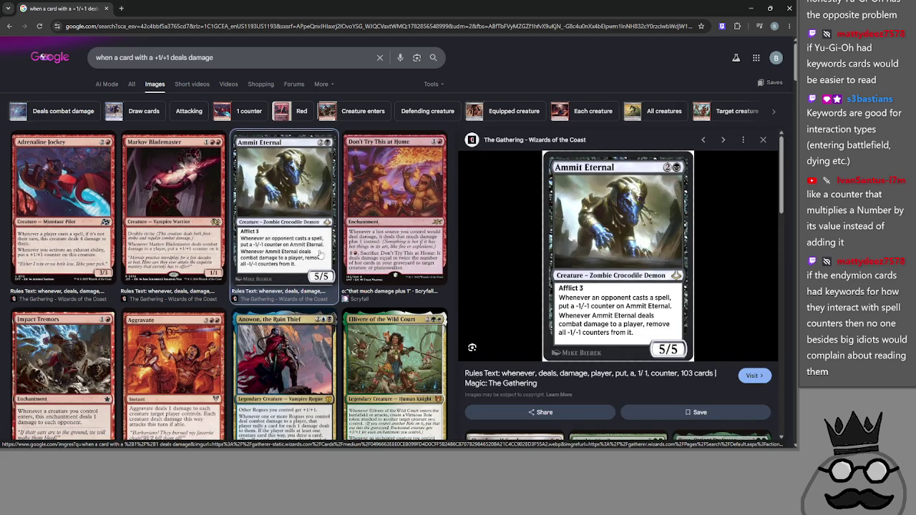
left_click(763, 140)
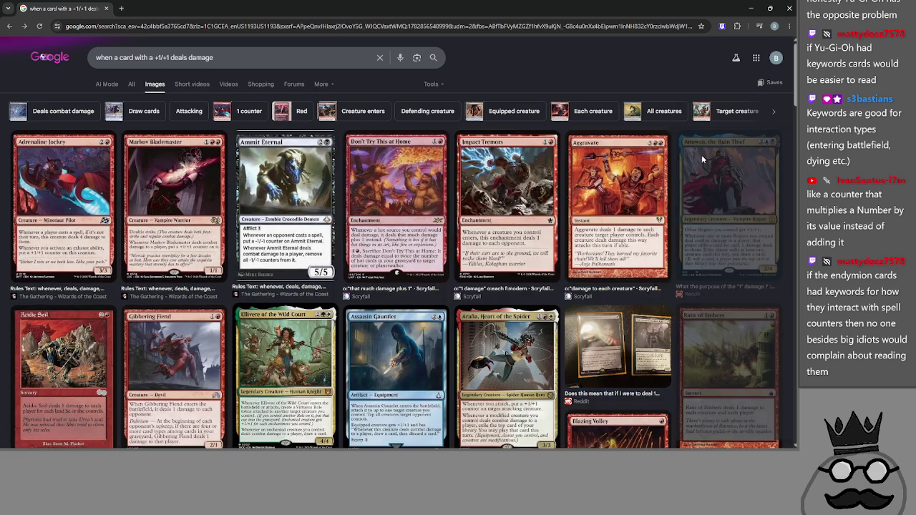
scroll(215, 228, "down", 3)
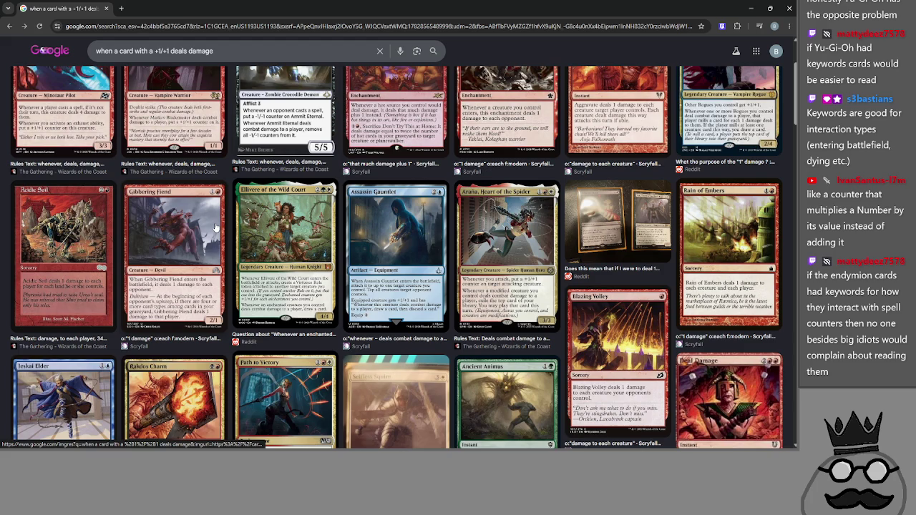
scroll(215, 228, "down", 3)
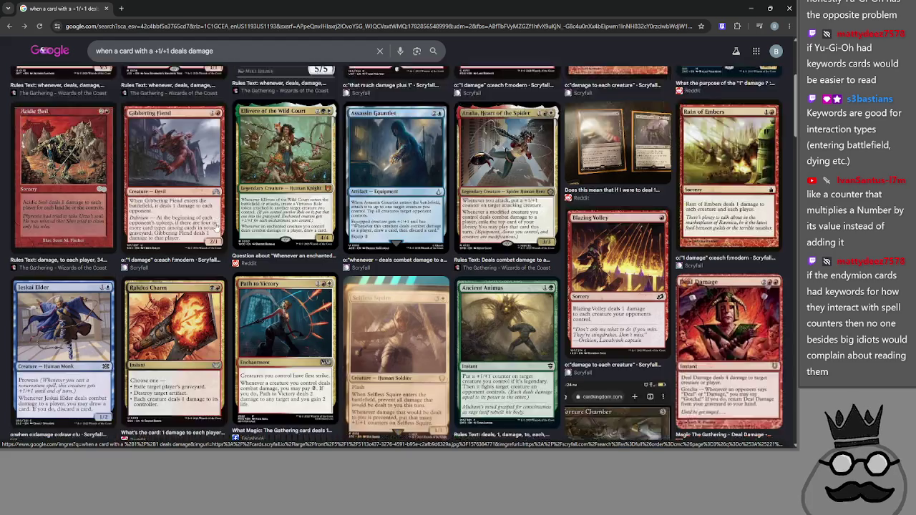
scroll(217, 226, "down", 10)
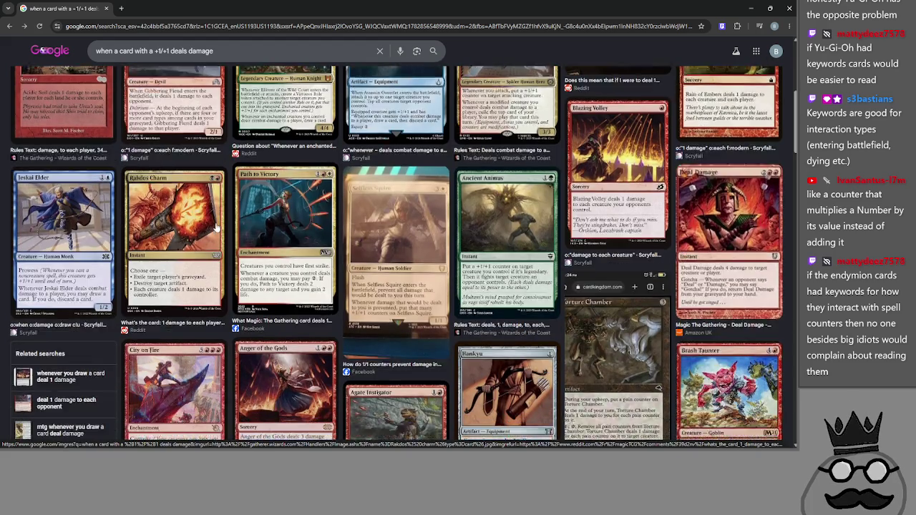
scroll(219, 226, "down", 2)
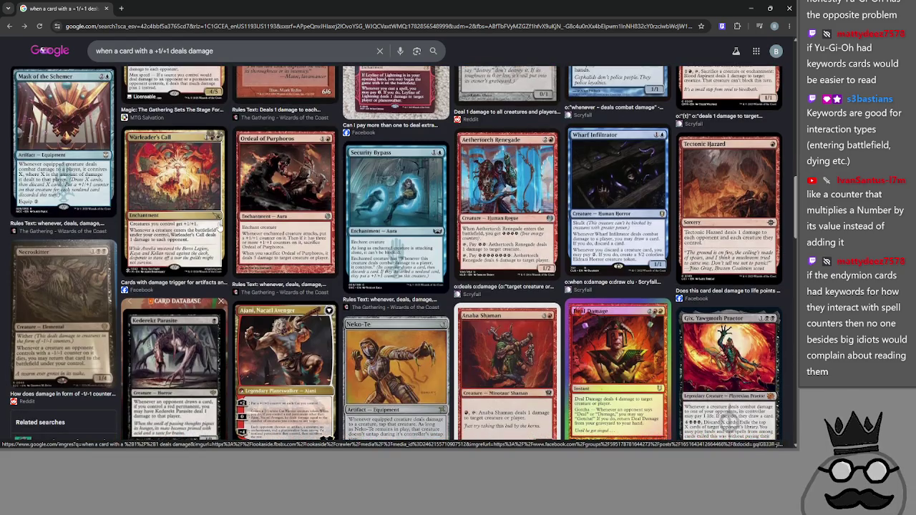
scroll(219, 228, "down", 2)
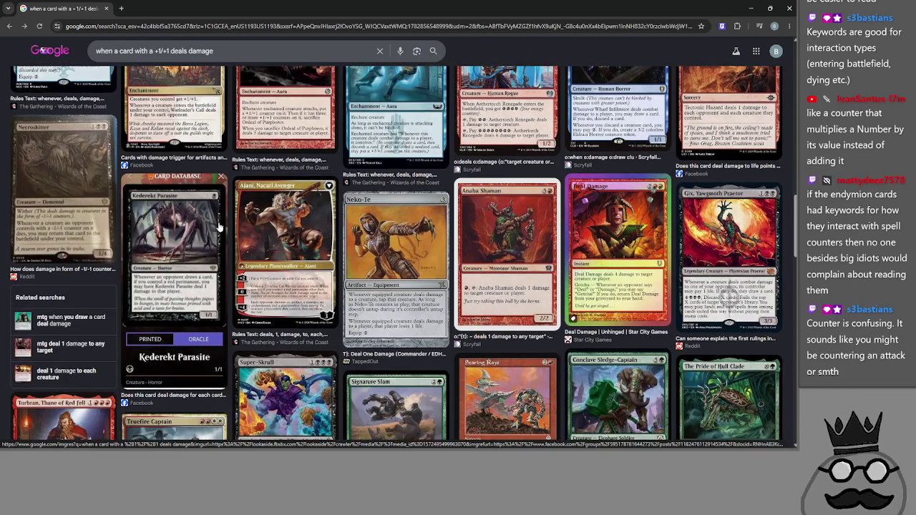
scroll(219, 227, "down", 5)
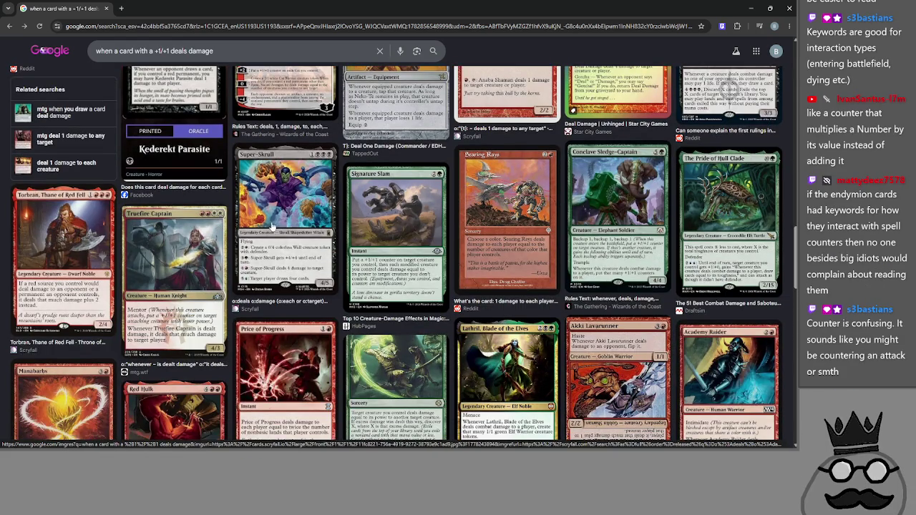
left_click(273, 226)
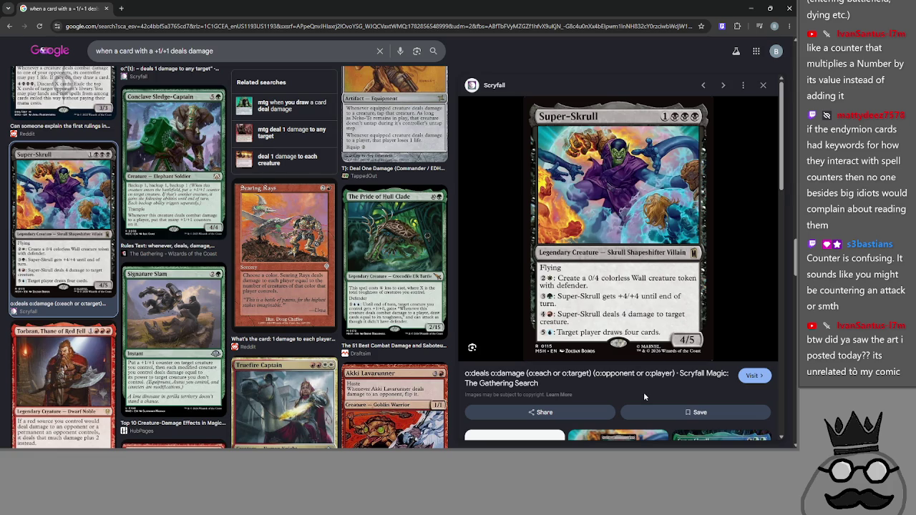
Step: Cycle through the window switcher and cancel it, staying in the browser
key("alt+Tab")
key("alt+Tab")
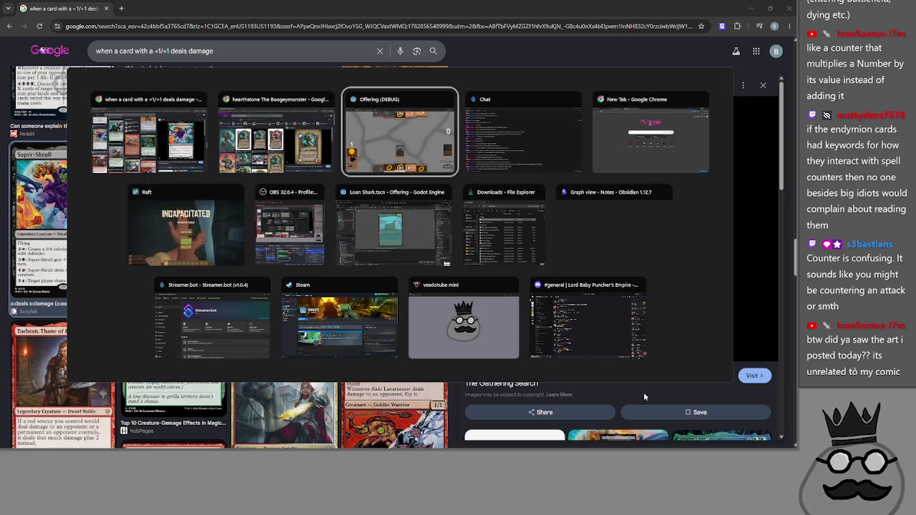
key("alt+Tab")
key("alt+Tab")
key("alt+Tab")
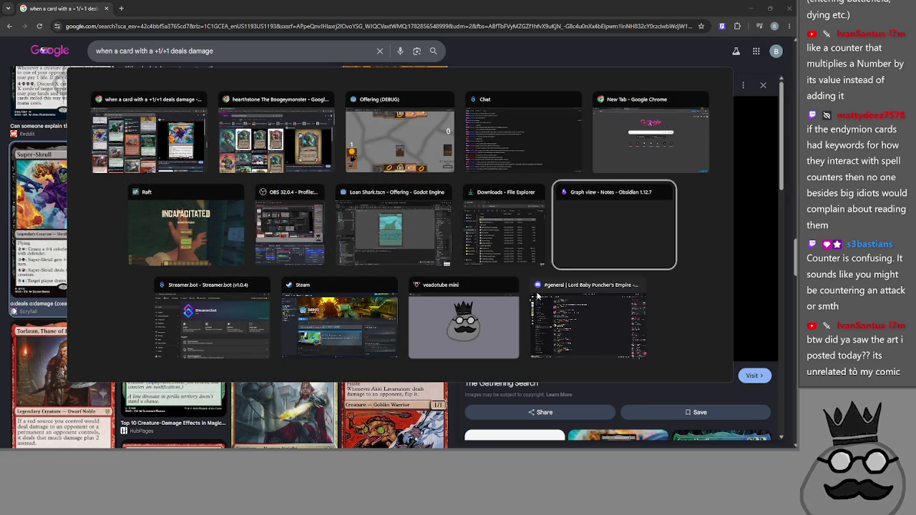
key("alt+Tab")
key("Escape")
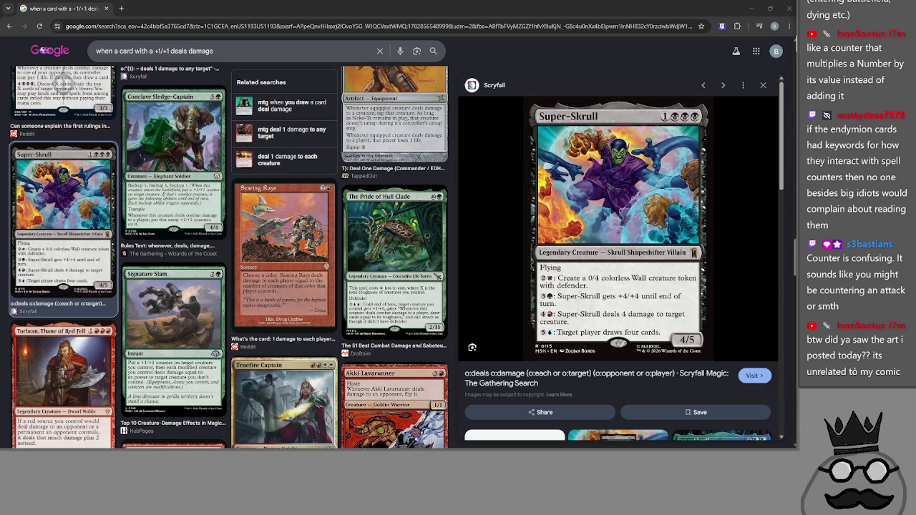
Step: View the pencil sketch and cartoon drawing in Discord at full size, then return to Chrome
key("alt+Tab")
scroll(446, 183, "up", 3)
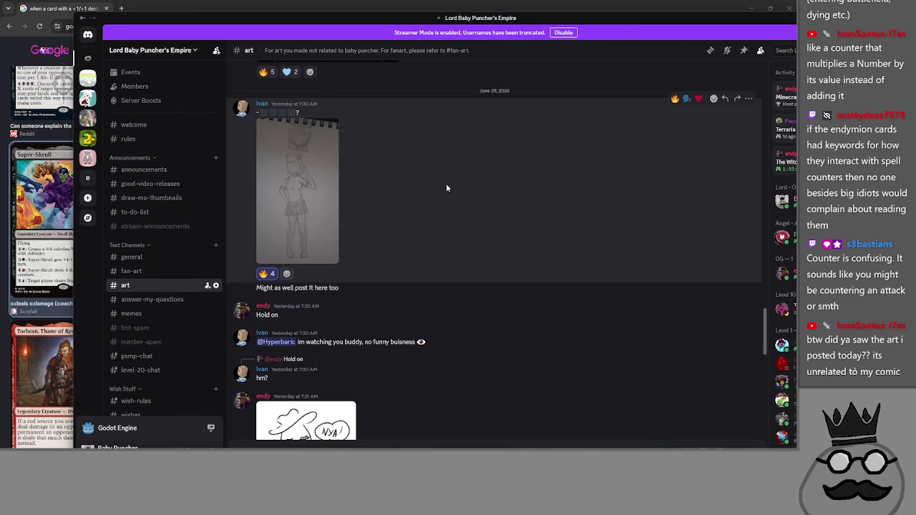
left_click(298, 202)
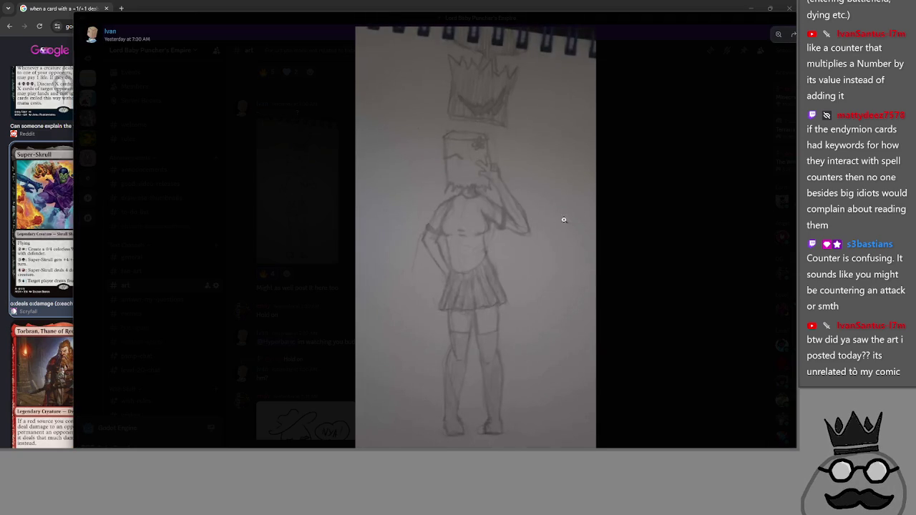
left_click(651, 230)
scroll(429, 219, "down", 5)
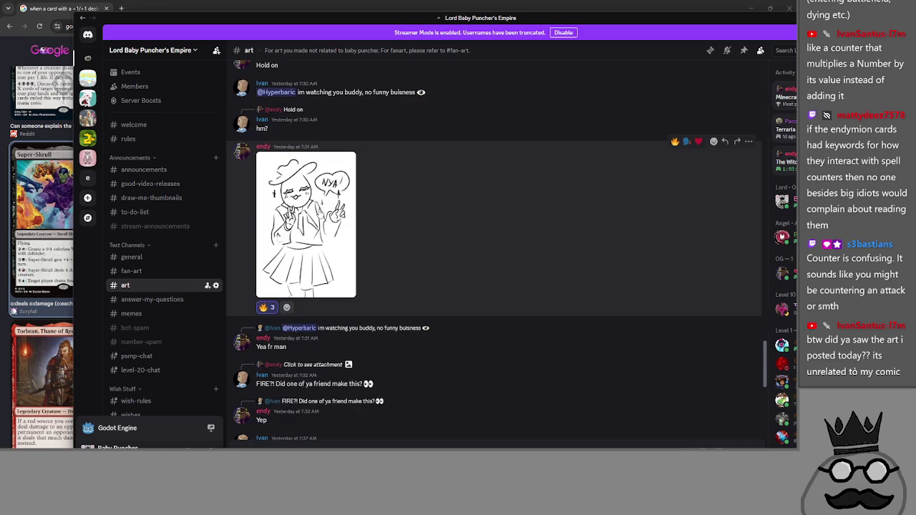
left_click(318, 214)
left_click(641, 213)
scroll(351, 208, "down", 5)
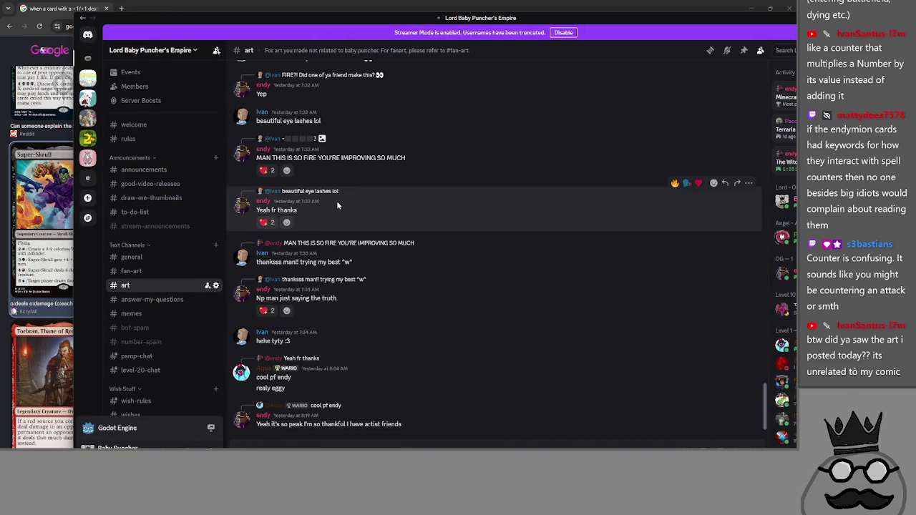
left_click(43, 51)
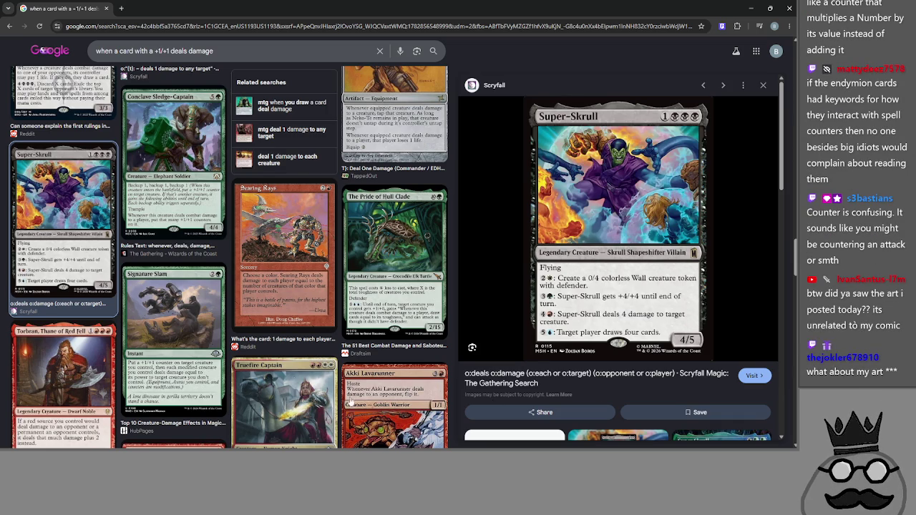
Step: Scroll the damage card results and step the preview to the Conclave Sledge-Captain card
scroll(401, 254, "down", 2)
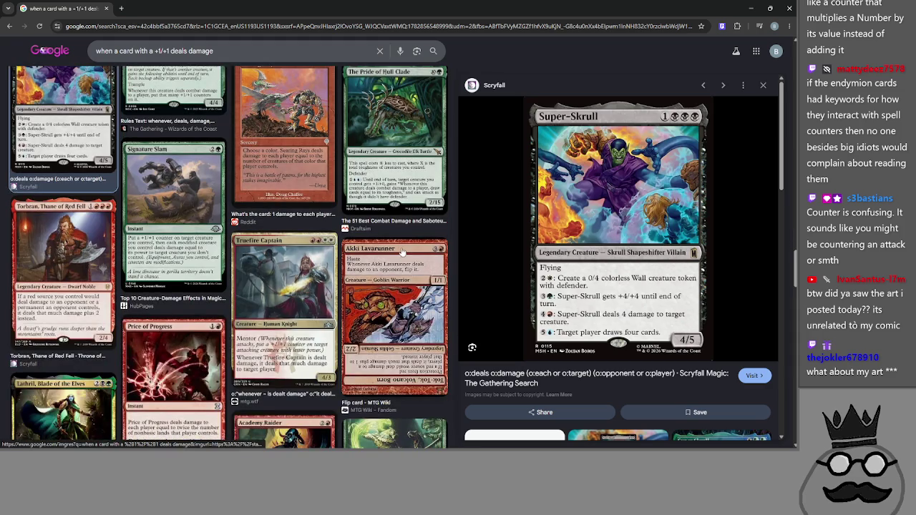
scroll(397, 251, "down", 1)
scroll(395, 251, "down", 1)
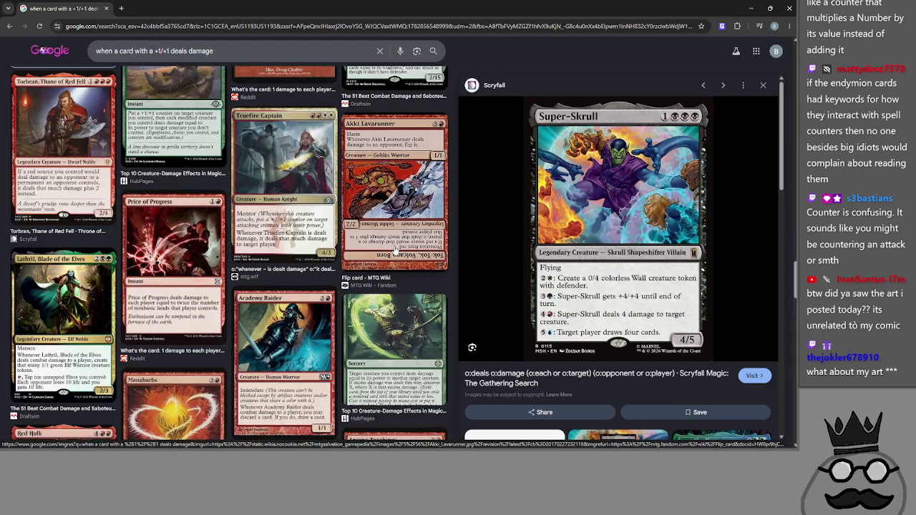
scroll(379, 293, "down", 1)
scroll(379, 314, "down", 1)
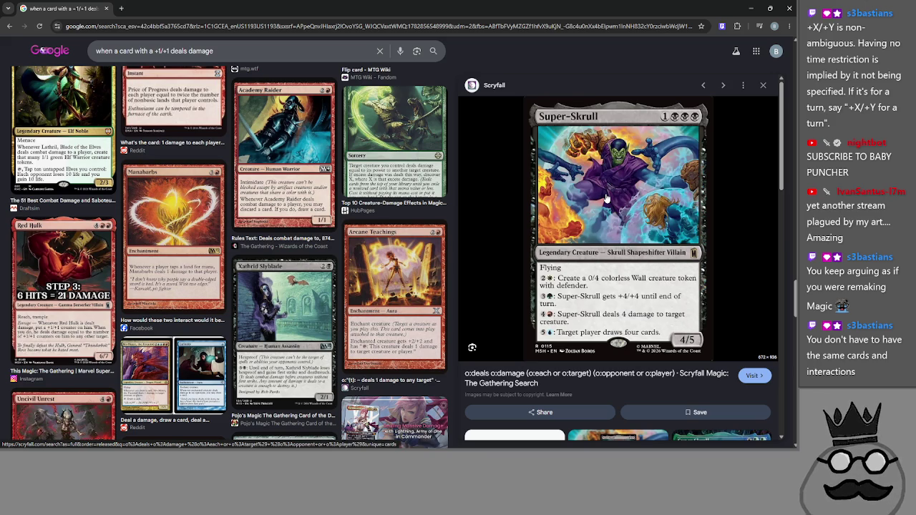
key("Right")
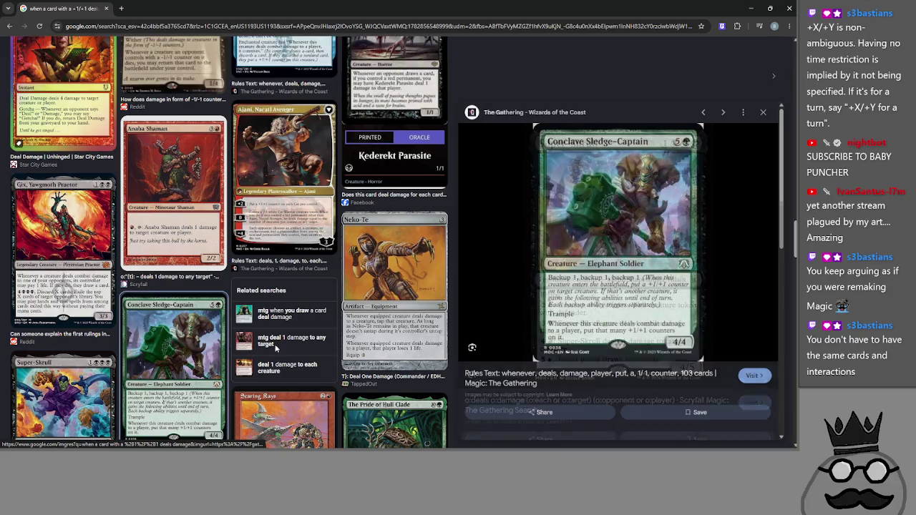
scroll(546, 276, "down", 1)
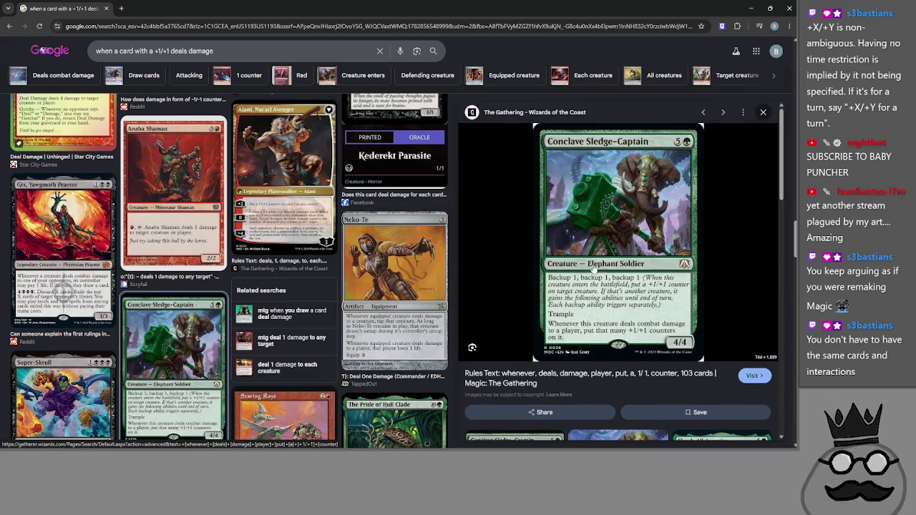
scroll(583, 252, "up", 1)
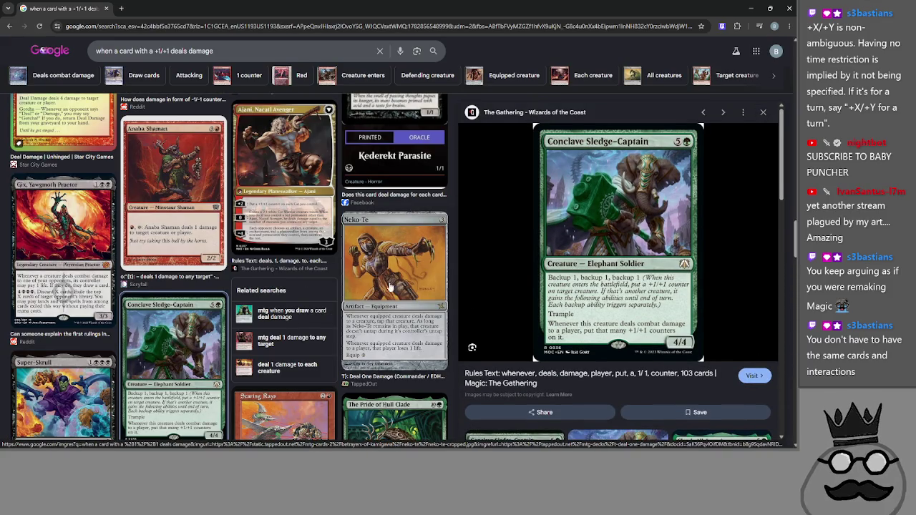
scroll(391, 286, "down", 10)
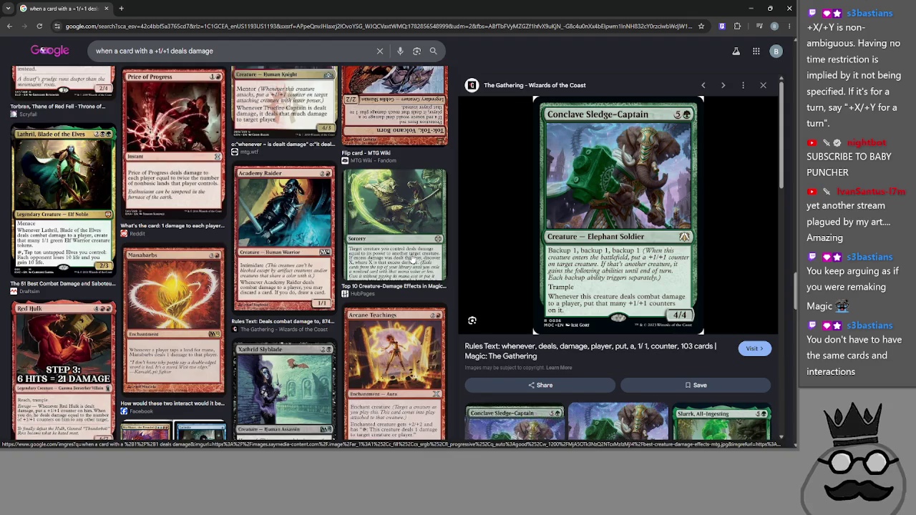
scroll(413, 260, "down", 5)
scroll(341, 232, "down", 2)
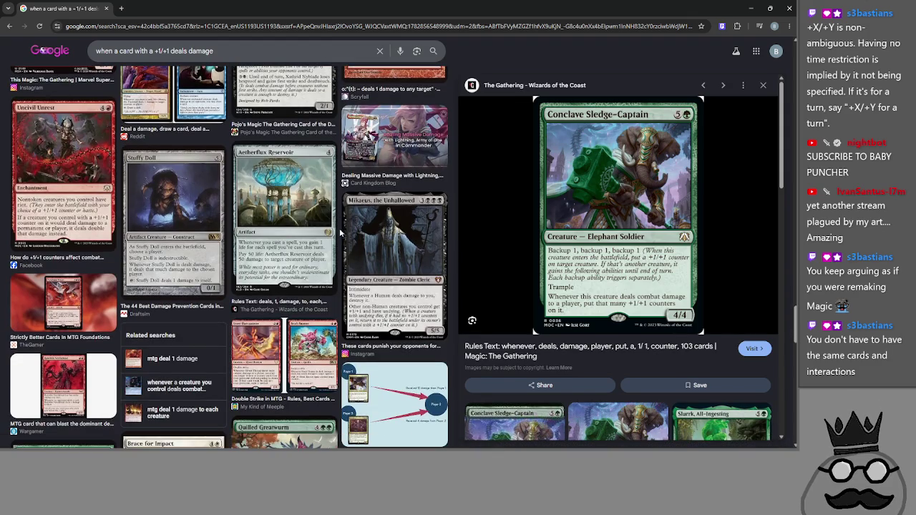
Step: Preview Mikaeus the Unhallowed, Aetherflux Reservoir, Adrenaline Jockey and Agate Instigator, then close the preview
left_click(392, 224)
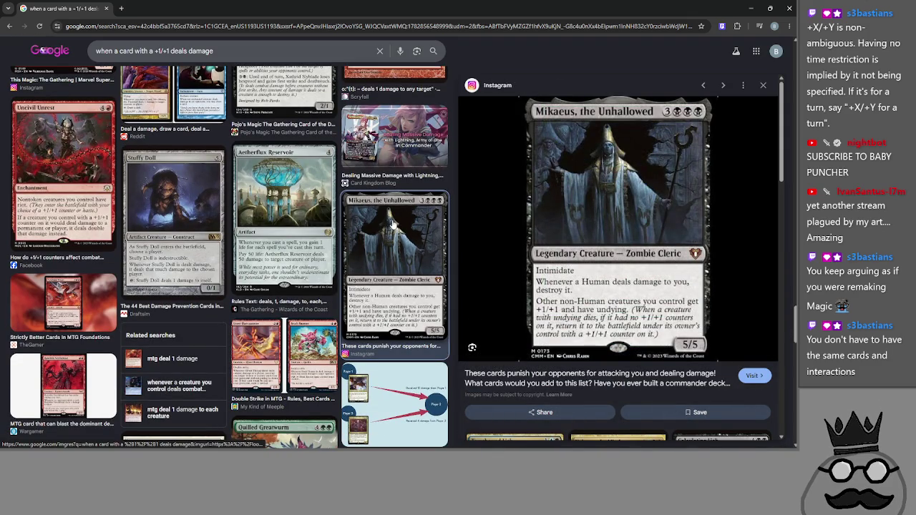
left_click(317, 219)
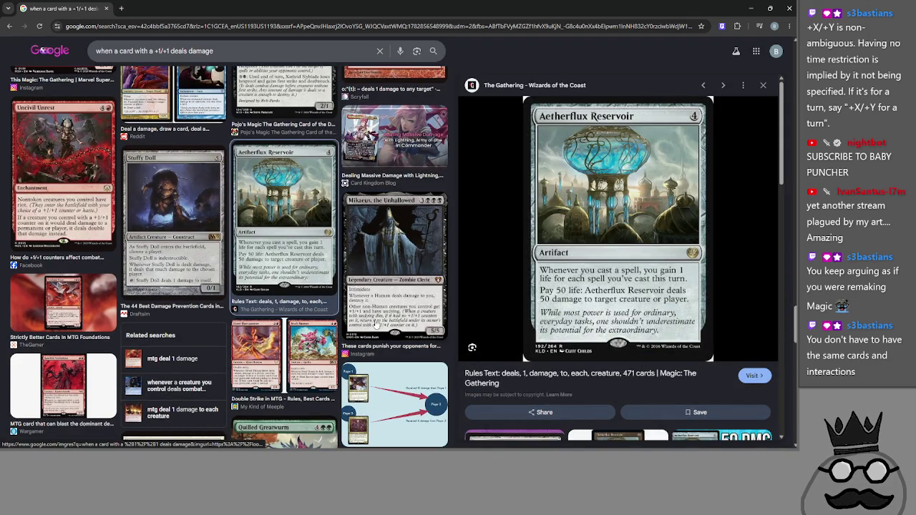
scroll(377, 323, "up", 10)
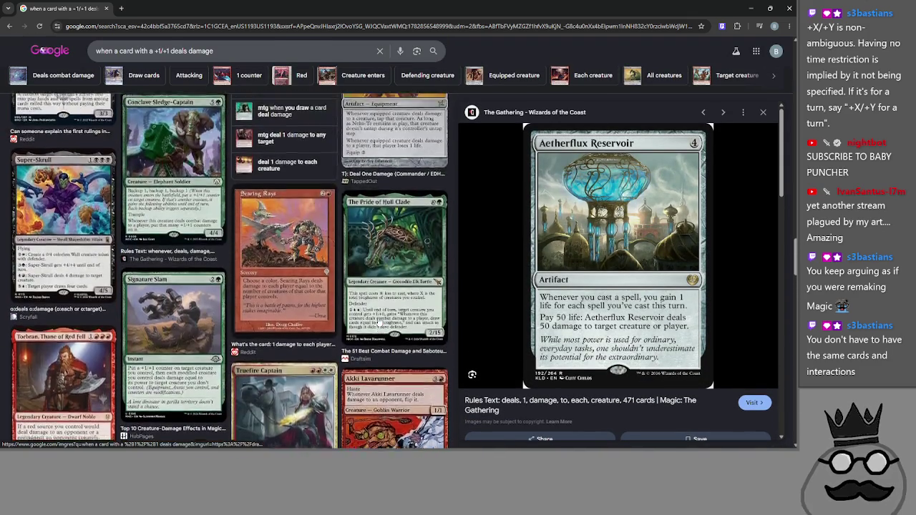
scroll(377, 324, "up", 15)
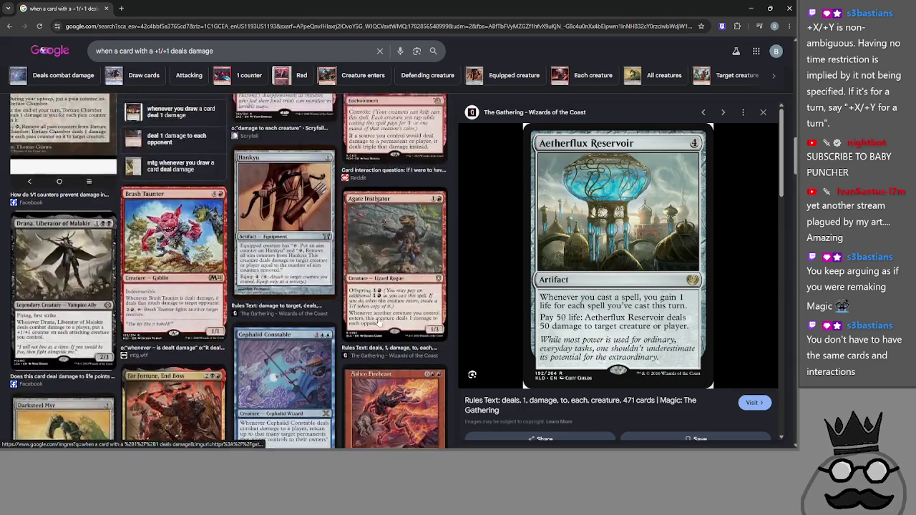
scroll(377, 324, "up", 15)
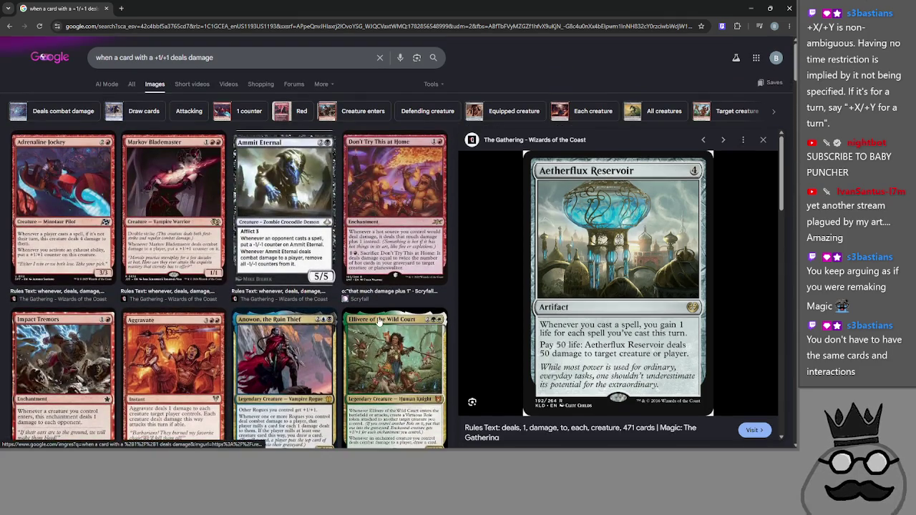
left_click(94, 189)
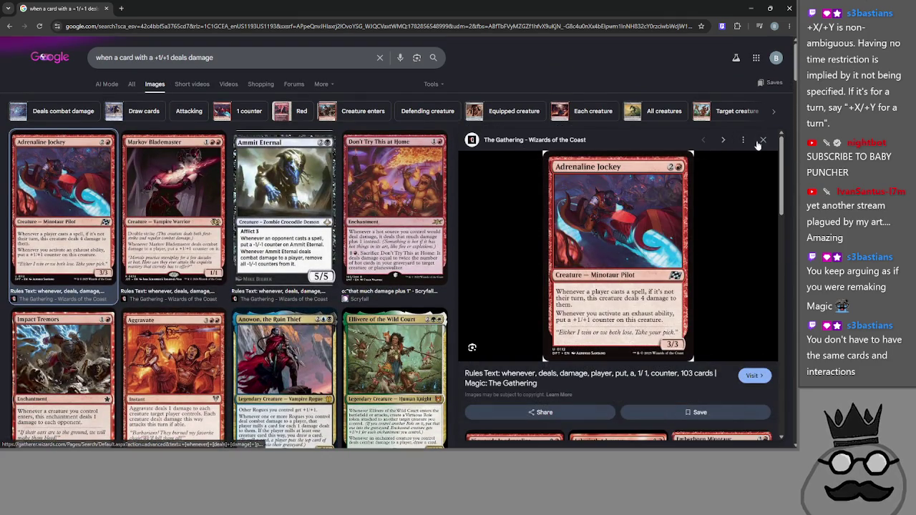
left_click(762, 140)
scroll(622, 262, "down", 10)
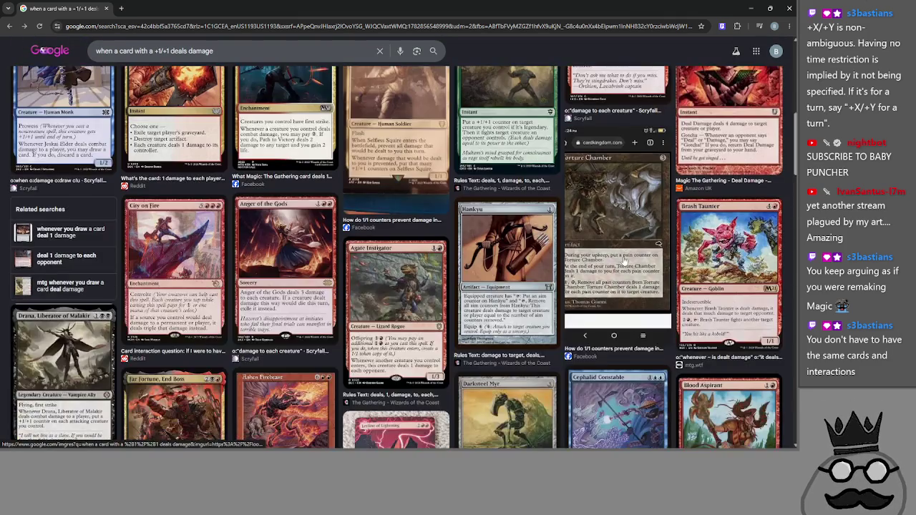
left_click(405, 255)
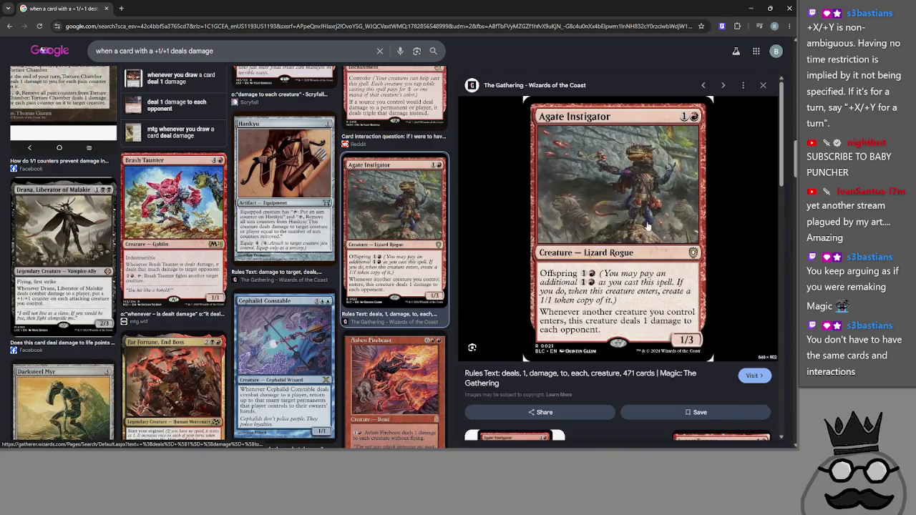
left_click(762, 85)
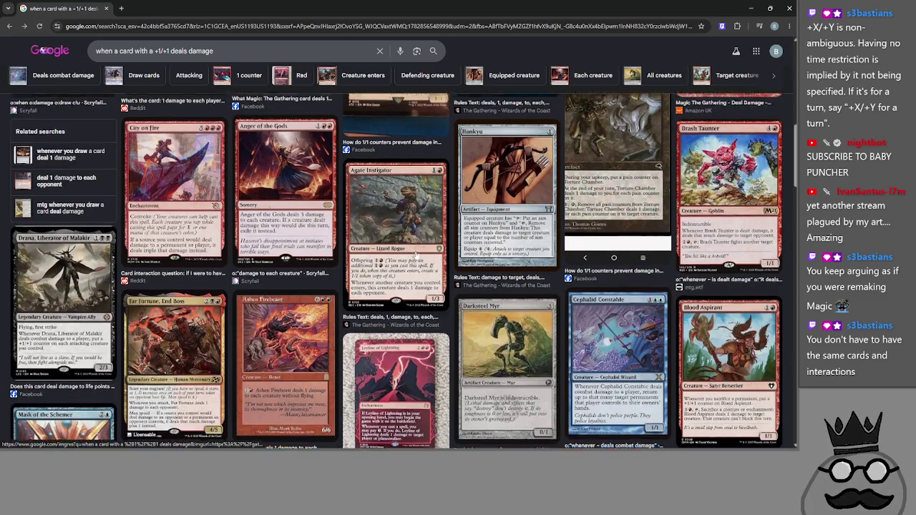
scroll(415, 253, "down", 10)
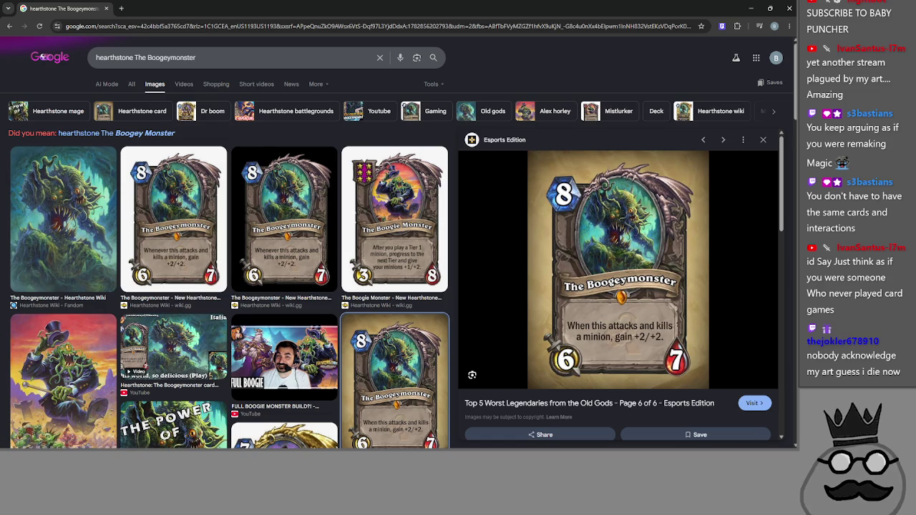
Step: Switch windows and refocus Chrome showing the Boogeymonster card preview
key("alt+Tab")
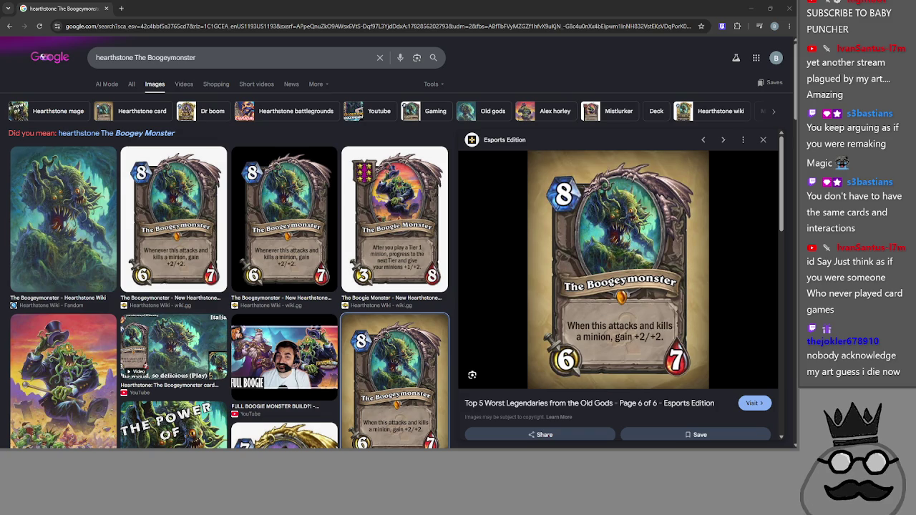
left_click(43, 57)
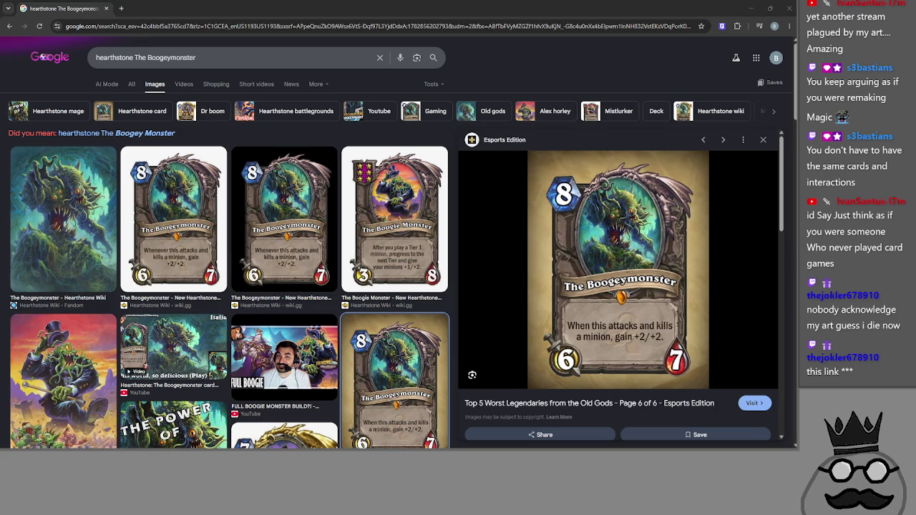
left_click(507, 73)
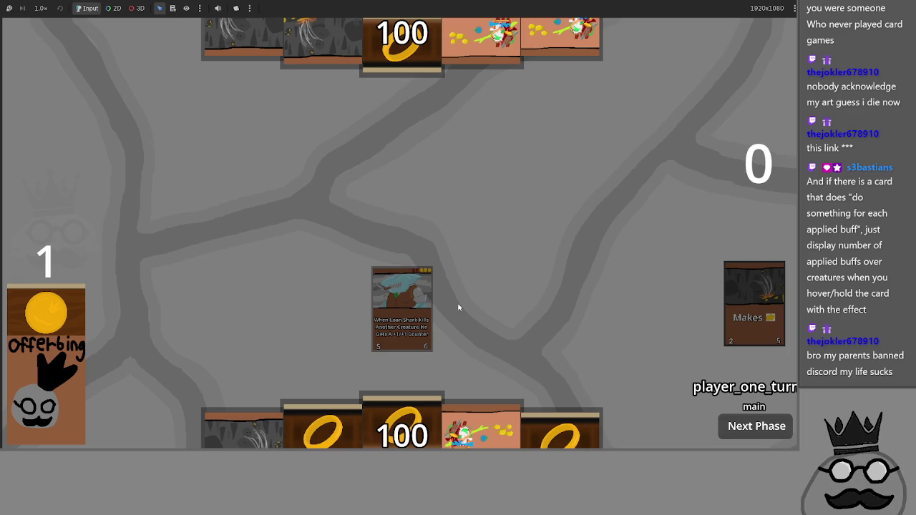
Step: Close the running card game and return to the Godot editor
key("alt+F4")
key("alt+Tab")
key("alt+Tab")
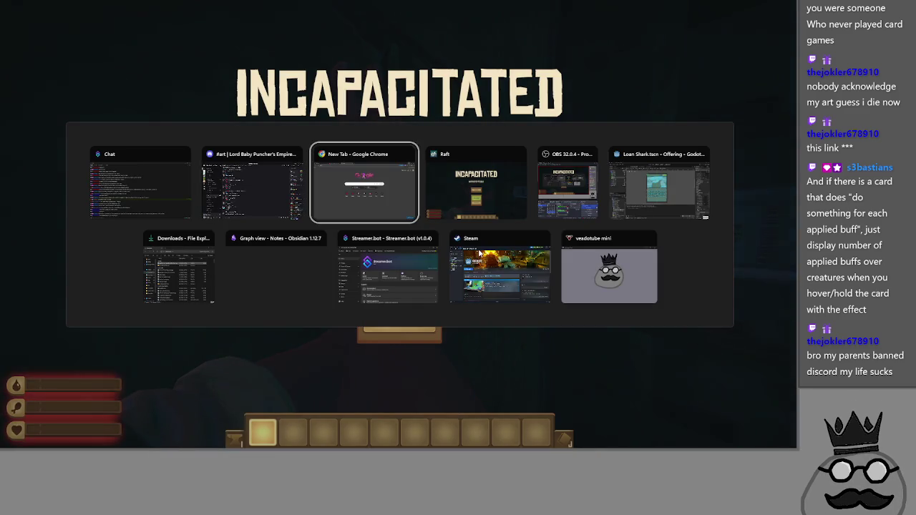
key("alt+Tab")
key("alt+Tab")
key("alt+Tab")
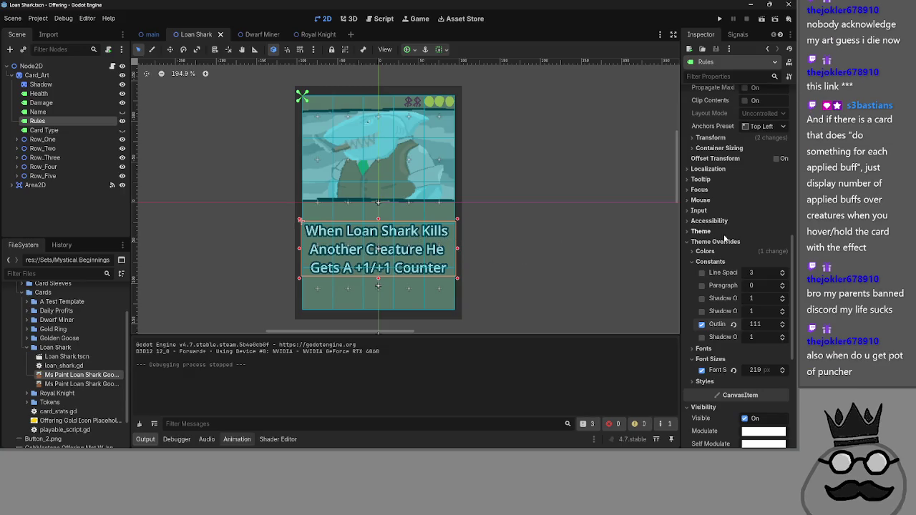
scroll(725, 239, "up", 10)
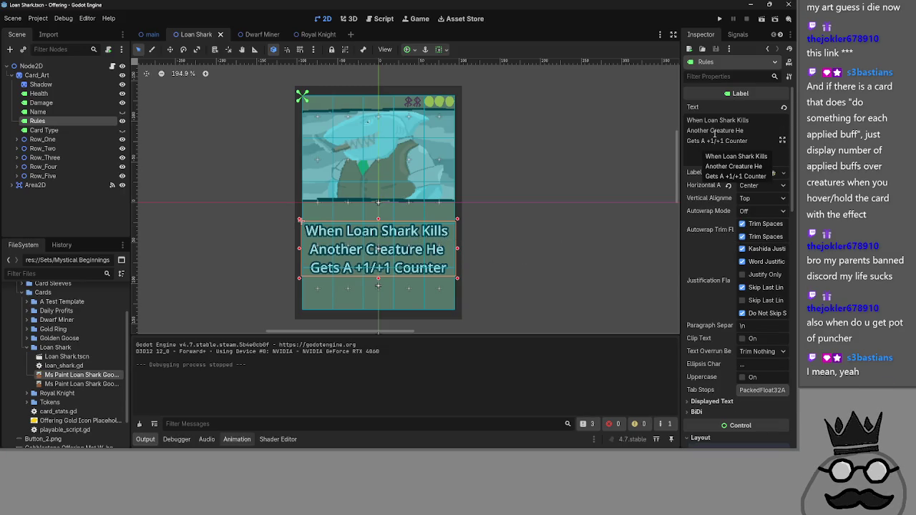
Step: In the rules text, change 'Another' to 'A', the Loan Shark name to 'This', and 'Counter' to 'Gains'
left_click_drag(714, 132, 692, 132)
key("BackSpace")
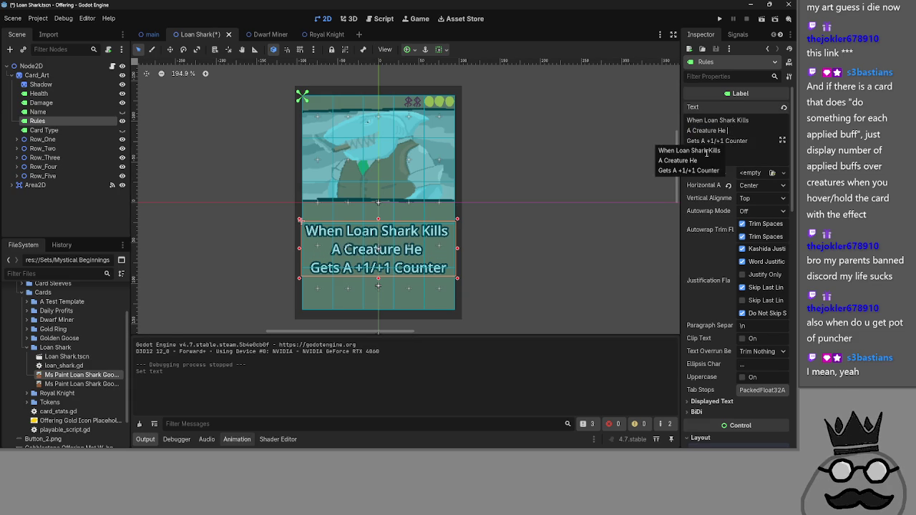
left_click_drag(737, 123, 707, 123)
key("BackSpace")
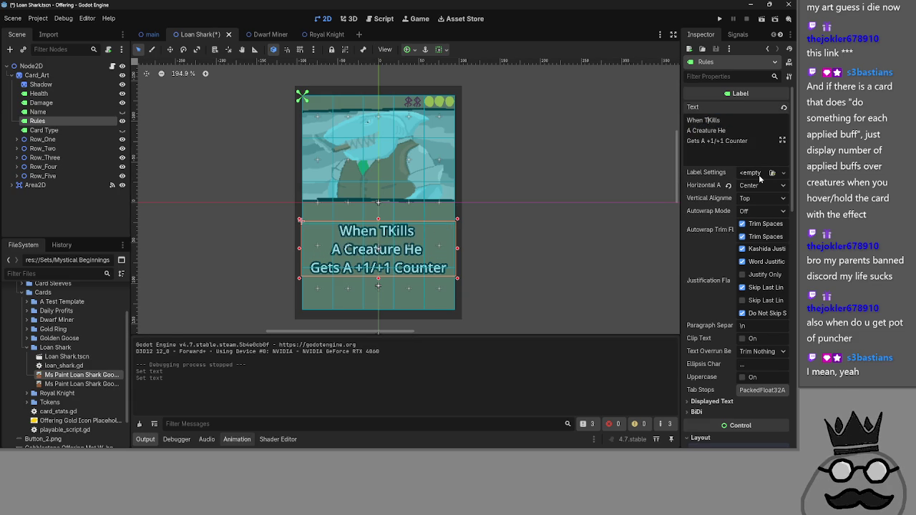
type("This")
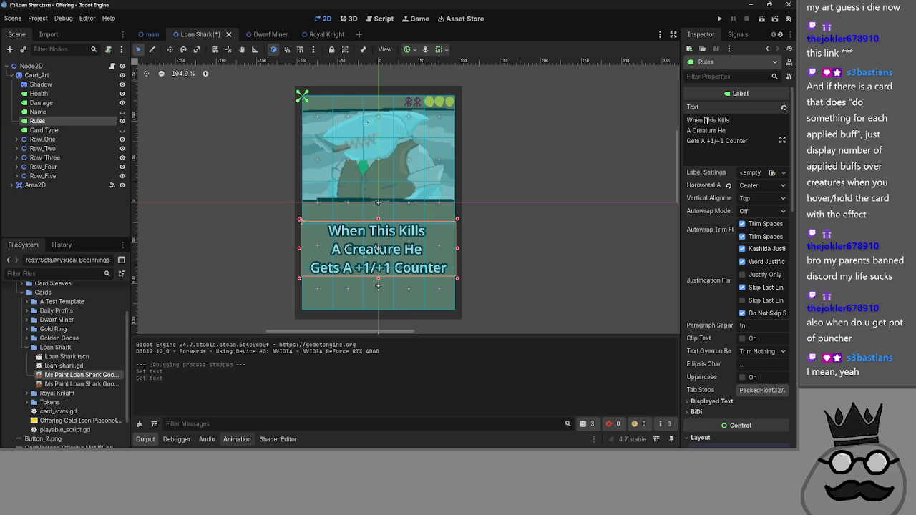
double_click(709, 121)
left_click(731, 130)
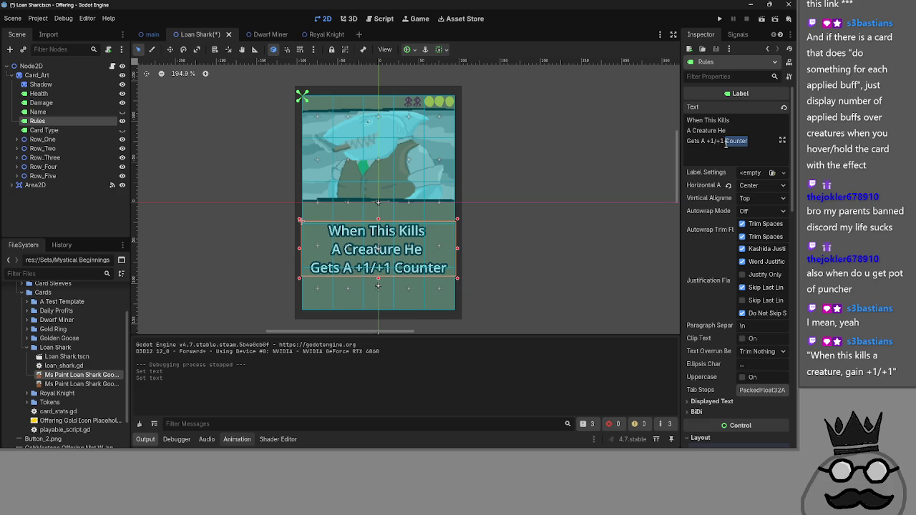
key("BackSpace")
key("BackSpace")
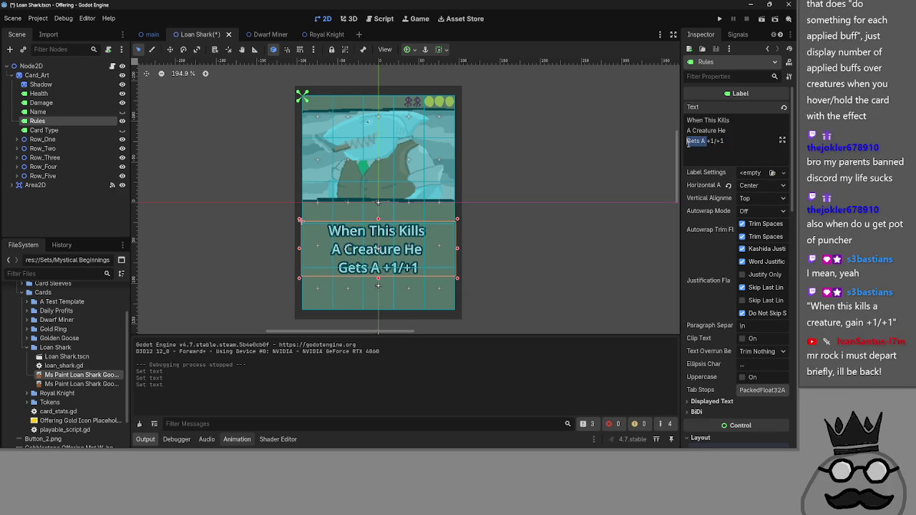
type("Gains")
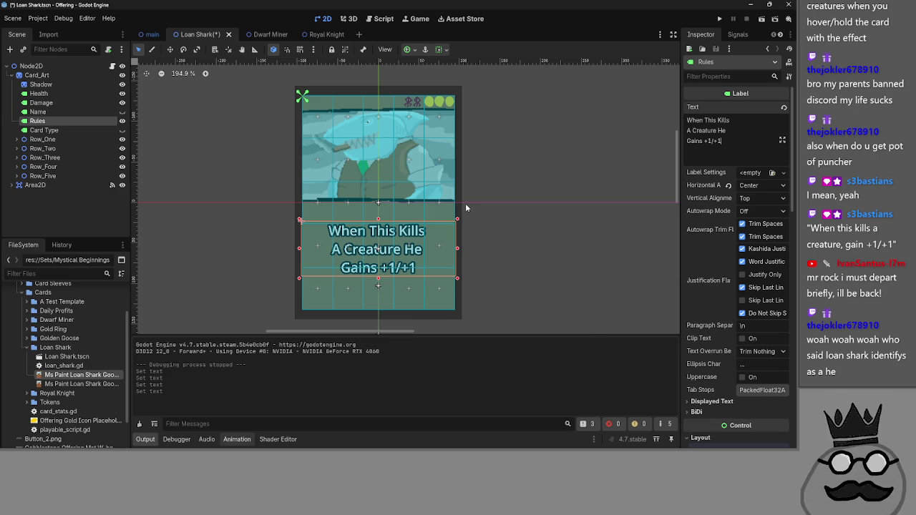
Step: Raise the Rules label font size to 283, undoing an accidental collision shape move
scroll(771, 228, "down", 10)
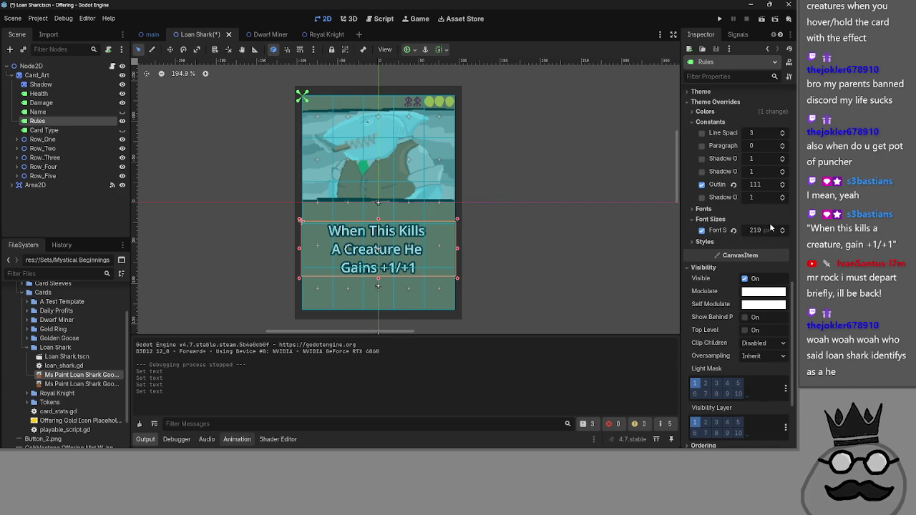
scroll(782, 230, "up", 5)
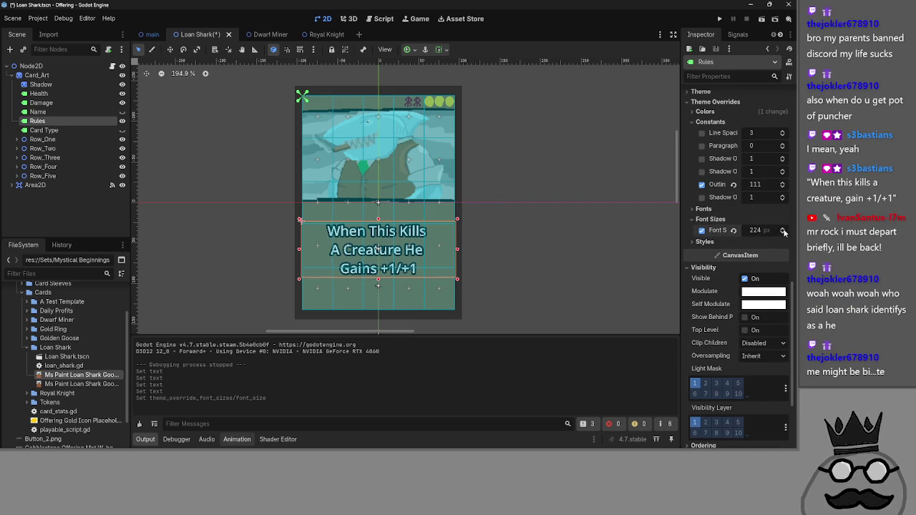
mouse_move(783, 232)
left_mouse_down()
mouse_move(783, 172)
mouse_move(783, 188)
left_mouse_up()
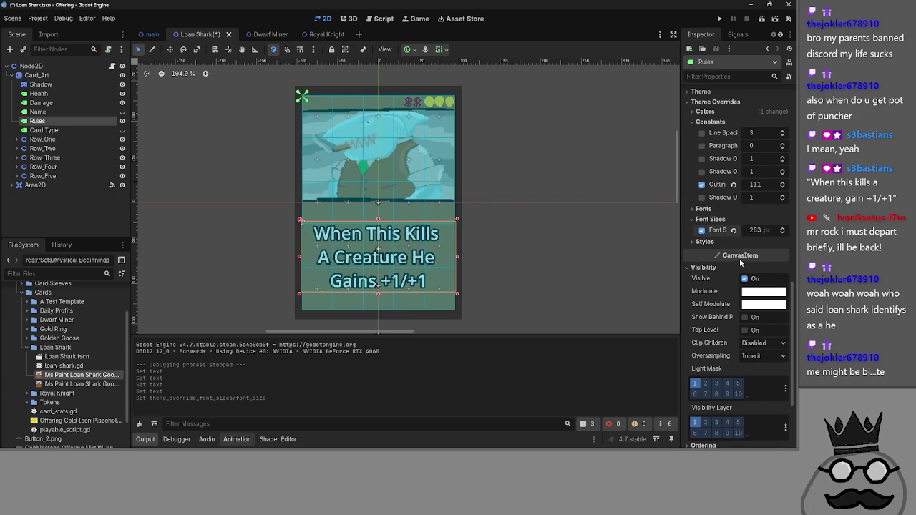
mouse_move(406, 260)
left_mouse_down()
mouse_move(474, 216)
mouse_move(601, 225)
left_mouse_up()
key("ctrl+z")
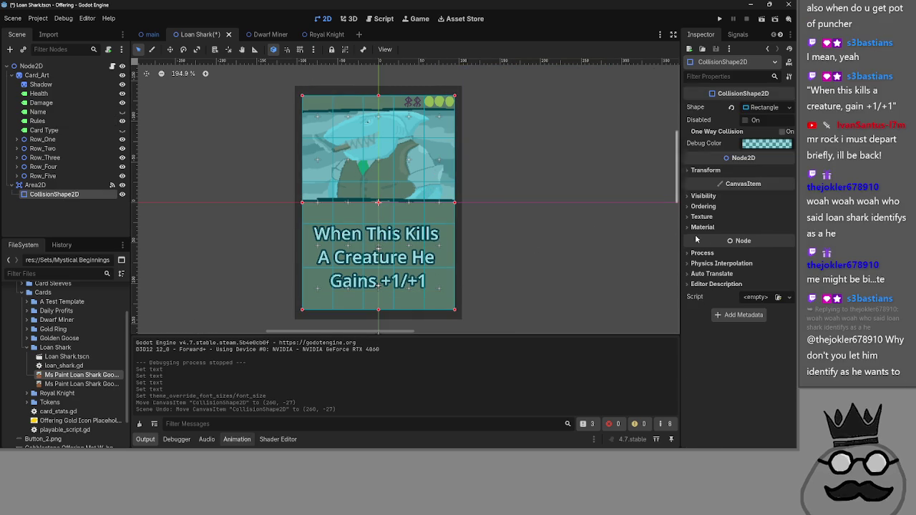
Step: Adjust the Rules label's Transform size and position, moving it up to Y 166.397
left_click(56, 120)
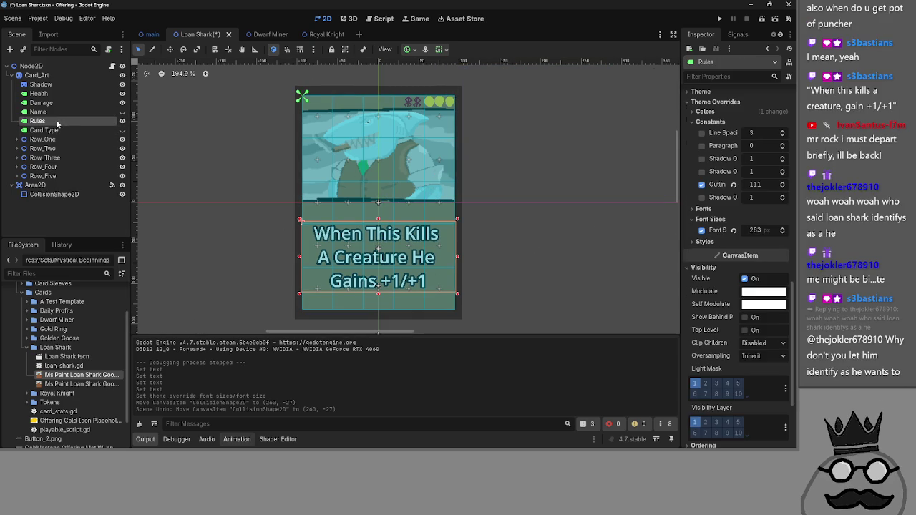
scroll(751, 287, "up", 3)
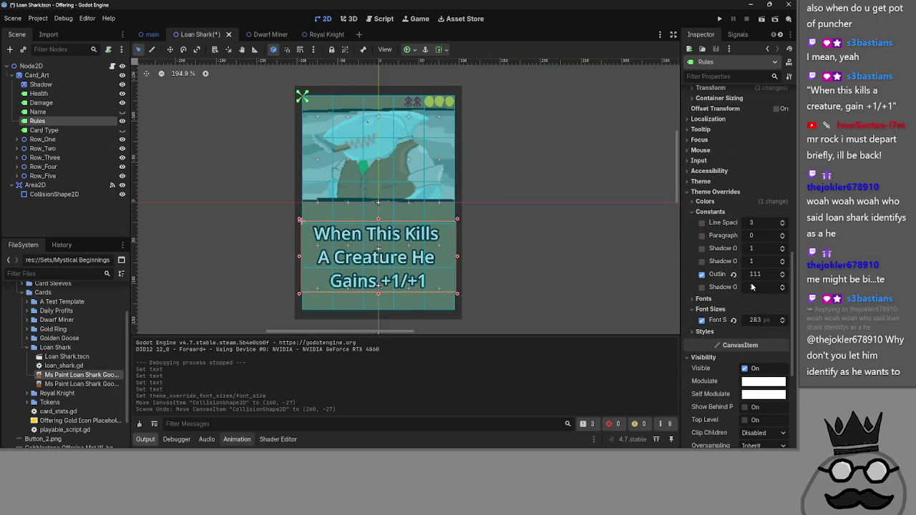
scroll(751, 248, "up", 12)
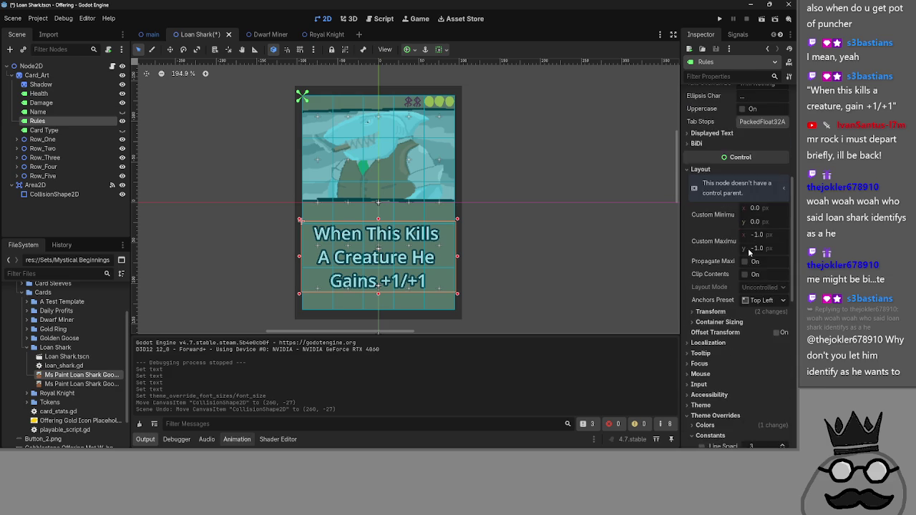
scroll(749, 253, "down", 3)
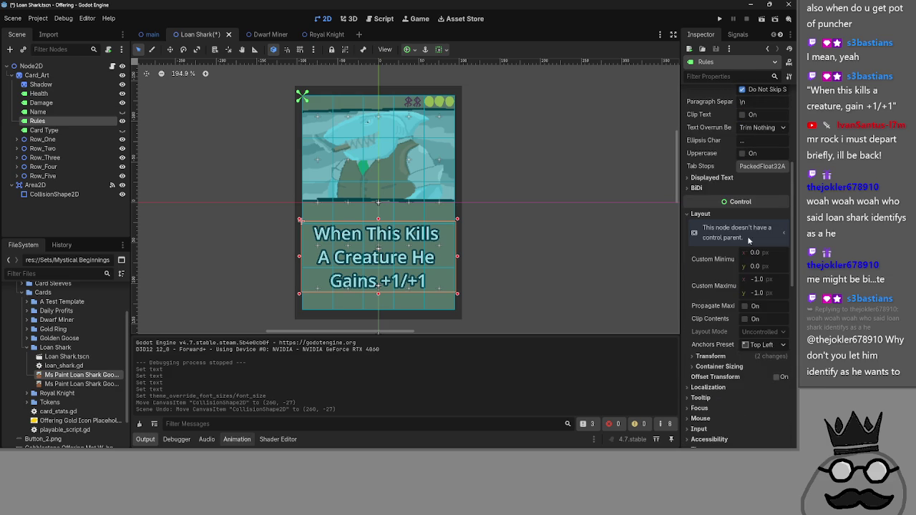
left_click(734, 213)
left_click(736, 213)
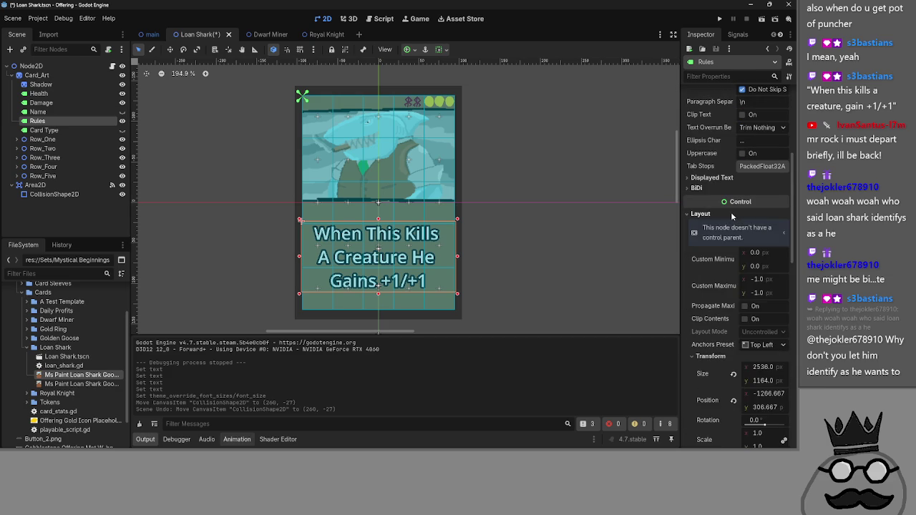
scroll(743, 272, "down", 1)
left_click(758, 308)
mouse_move(764, 339)
left_mouse_down()
mouse_move(768, 365)
mouse_move(751, 363)
left_mouse_up()
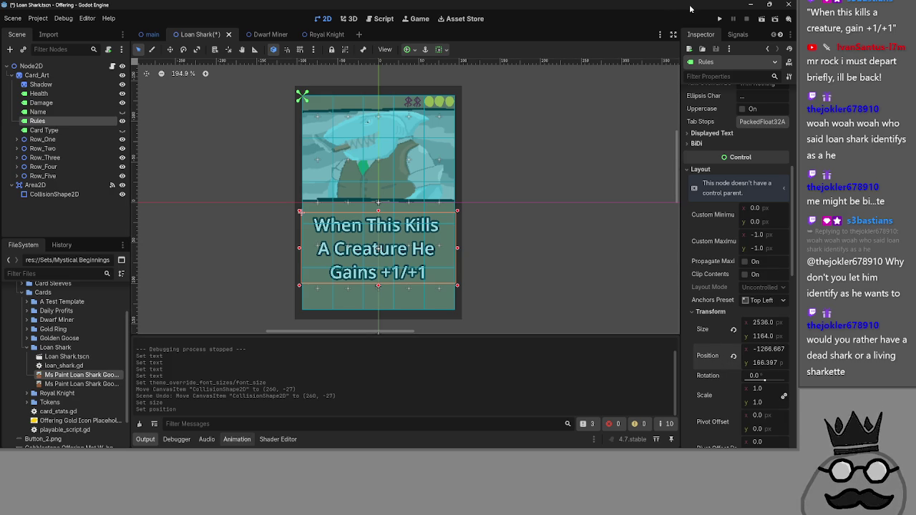
Step: Run the project and play rock, ring, chicken and parrot cards onto the board
left_click(720, 19)
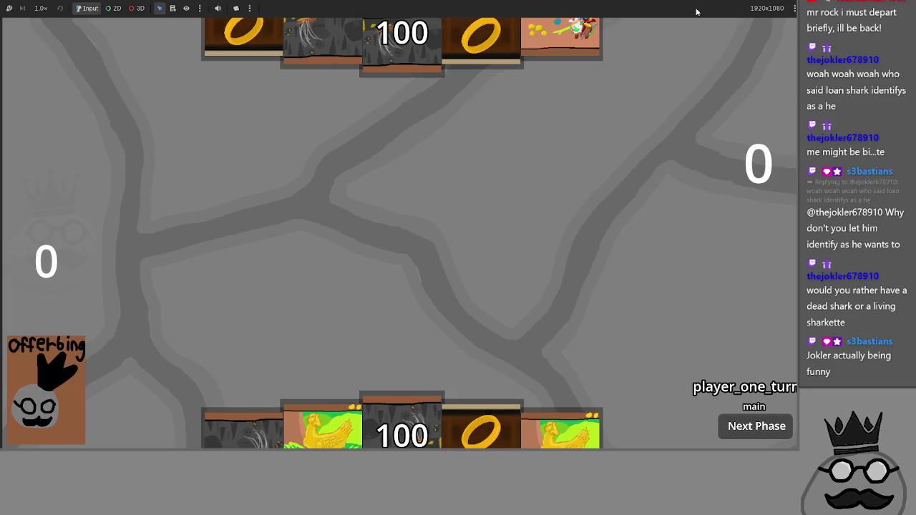
left_click_drag(402, 425, 405, 310)
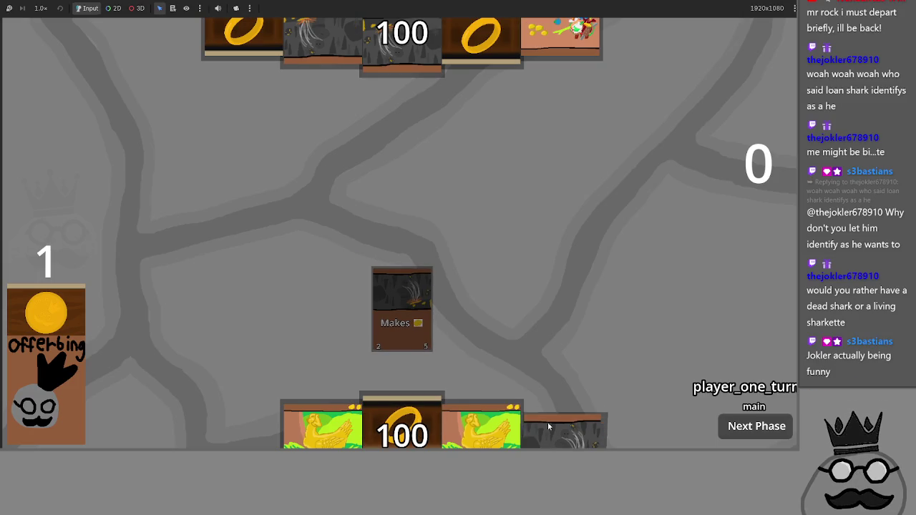
left_click_drag(402, 425, 469, 309)
mouse_move(318, 425)
left_mouse_down()
mouse_move(317, 279)
mouse_move(335, 309)
left_mouse_up()
mouse_move(400, 426)
left_mouse_down()
mouse_move(390, 258)
mouse_move(535, 309)
left_mouse_up()
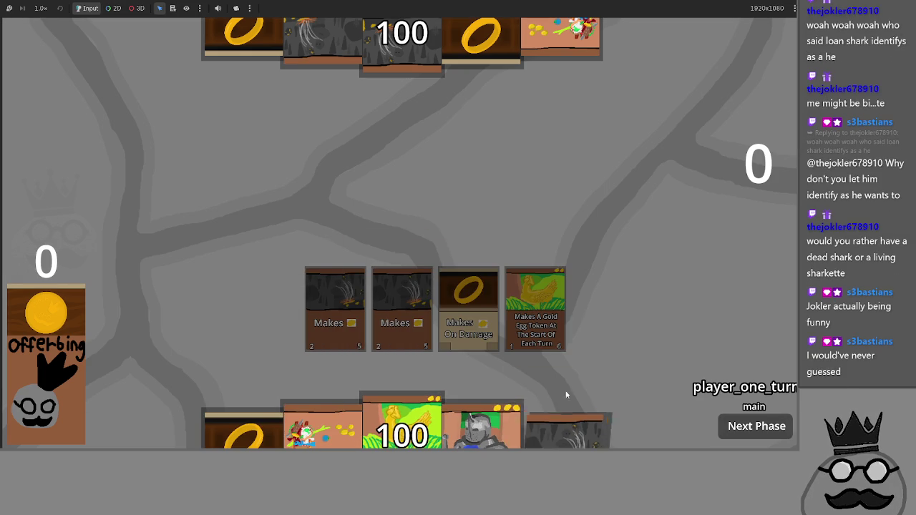
left_click_drag(567, 429, 269, 309)
left_click_drag(322, 426, 754, 304)
mouse_move(243, 429)
left_mouse_down()
mouse_move(297, 247)
mouse_move(601, 309)
left_mouse_up()
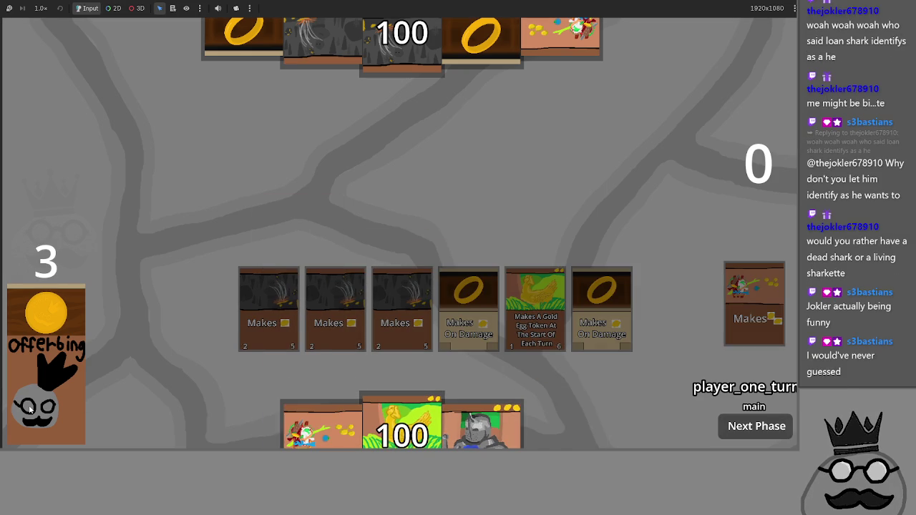
Step: Pick up and cancel the Loan Shark, try the knight and chicken cards, then return to the editor
left_click_drag(240, 429, 329, 228)
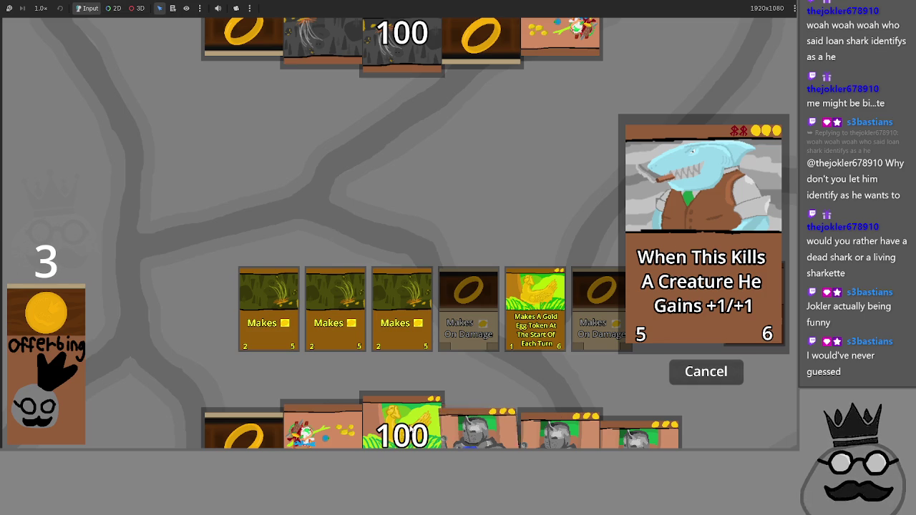
key("Escape")
left_click_drag(483, 421, 474, 266)
left_click_drag(401, 426, 393, 264)
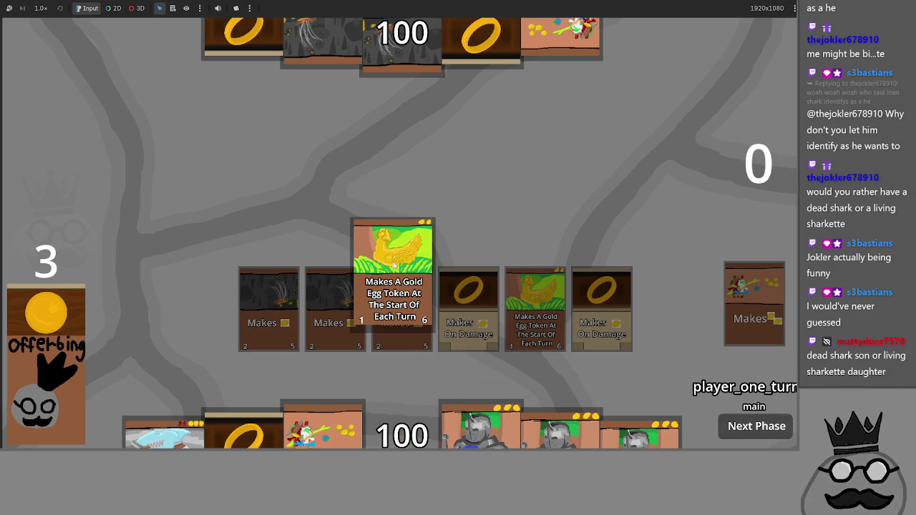
mouse_move(394, 264)
left_mouse_down()
mouse_move(403, 233)
mouse_move(405, 419)
left_mouse_up()
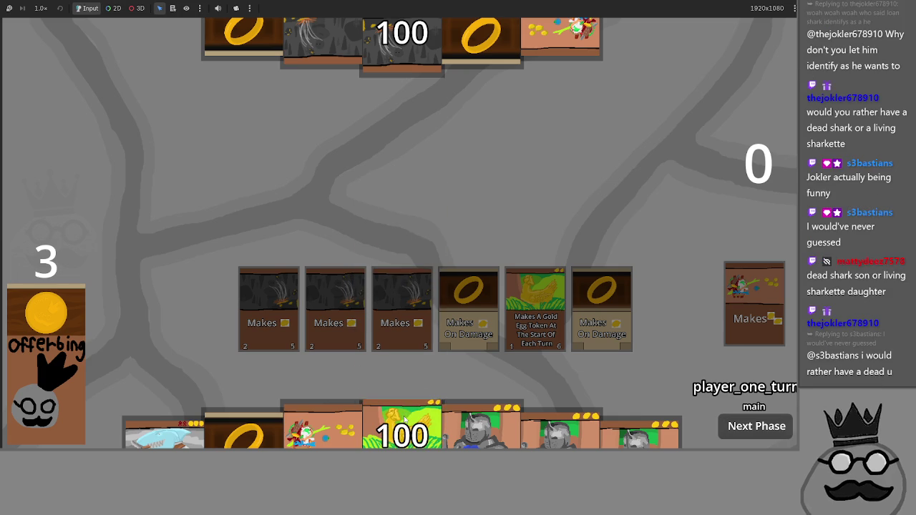
key("alt+Tab")
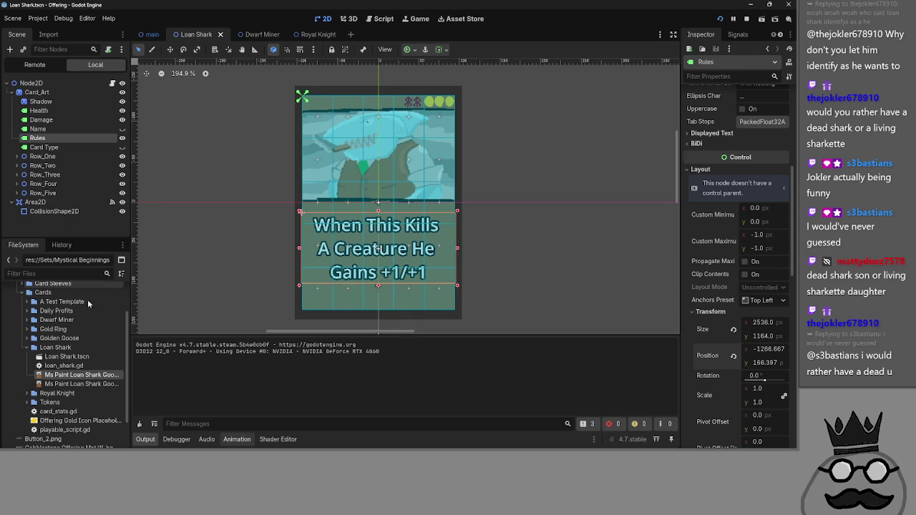
Step: Open Golden Goose.tscn and change the Rules text's word 'Each' to 'Your'
left_click(27, 337)
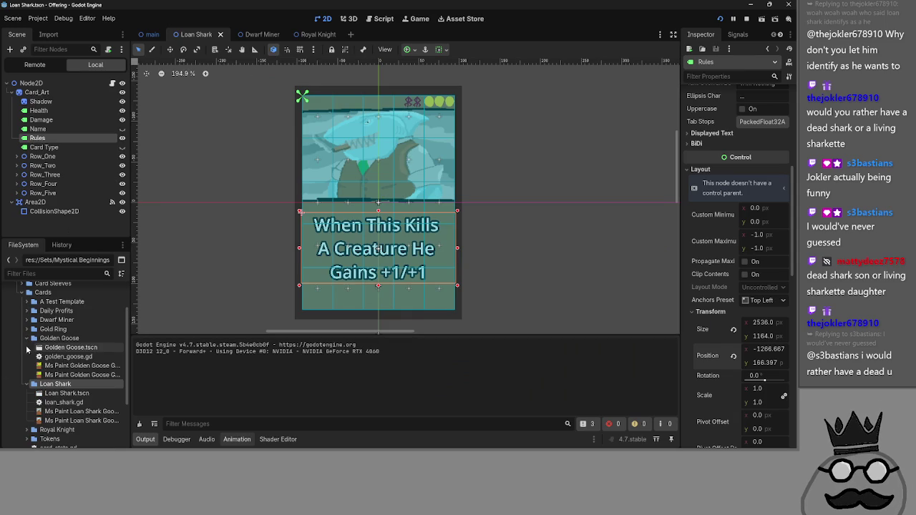
double_click(71, 347)
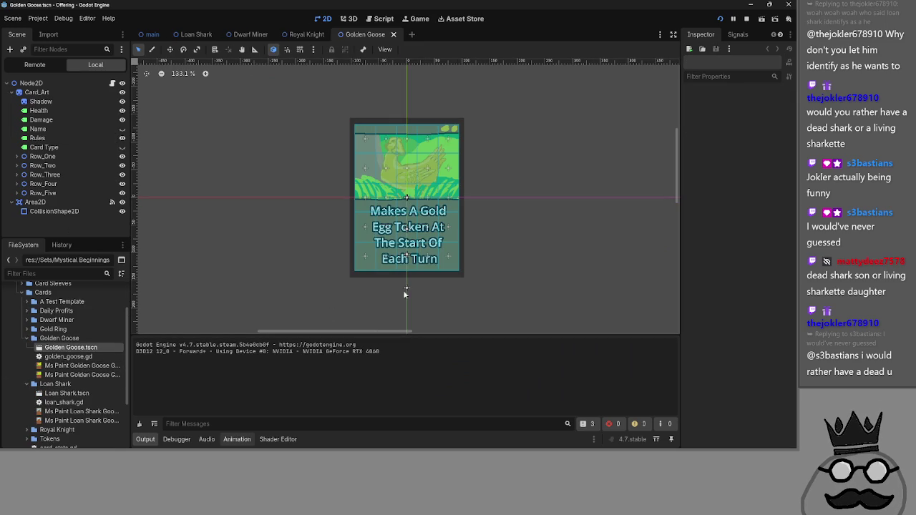
left_click(38, 139)
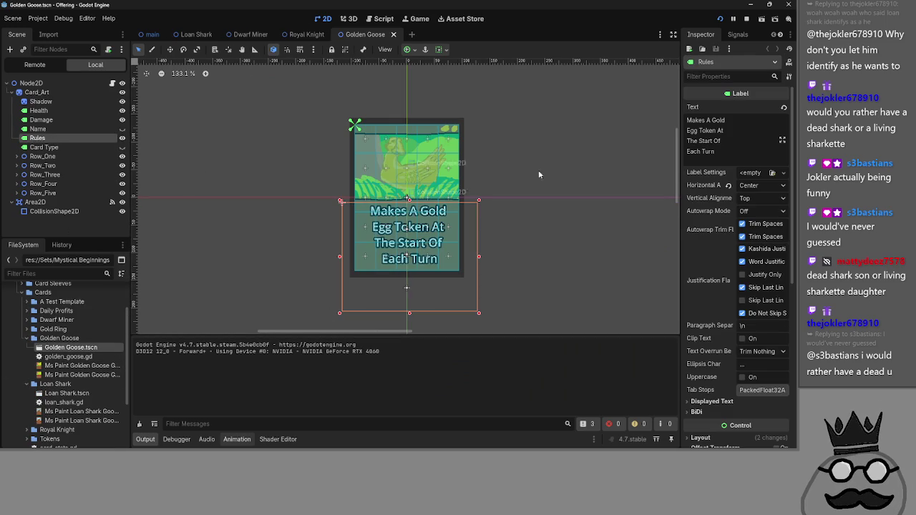
double_click(695, 152)
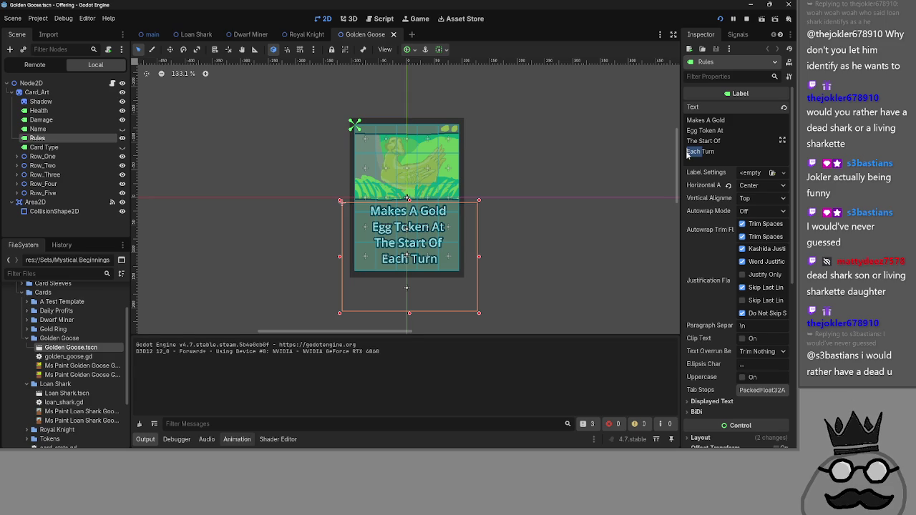
type("Your")
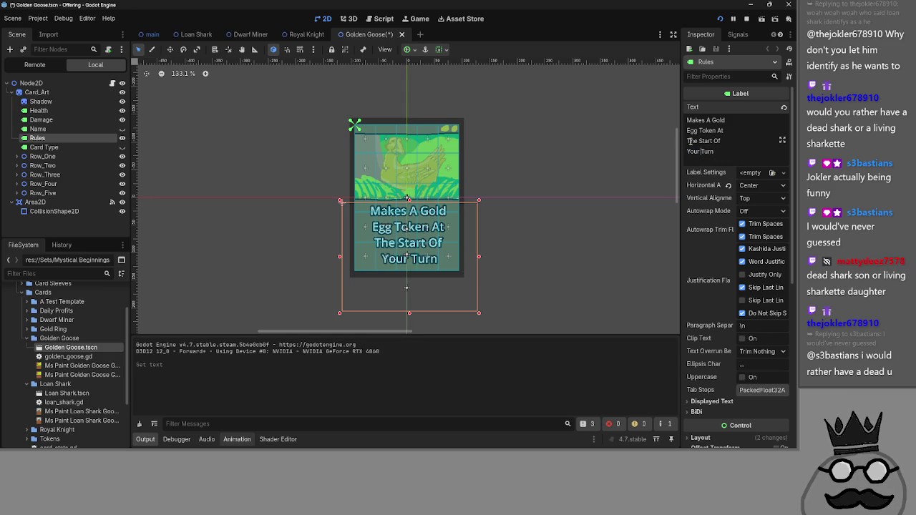
left_click(741, 157)
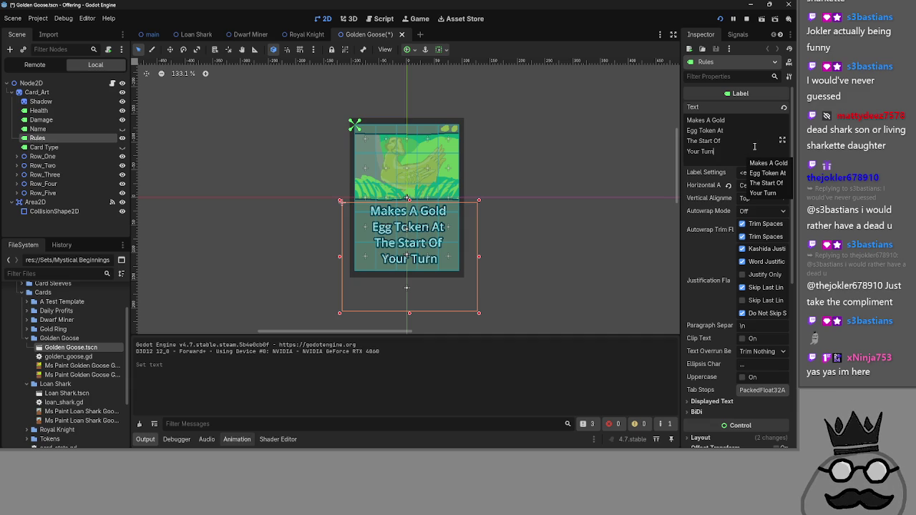
Step: Lower the Rules label's font size override slightly
left_click(634, 258)
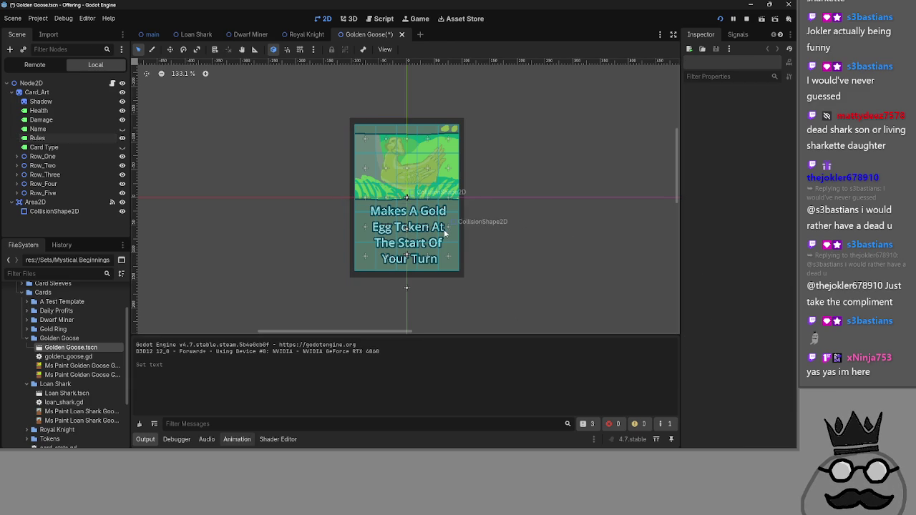
left_click(68, 136)
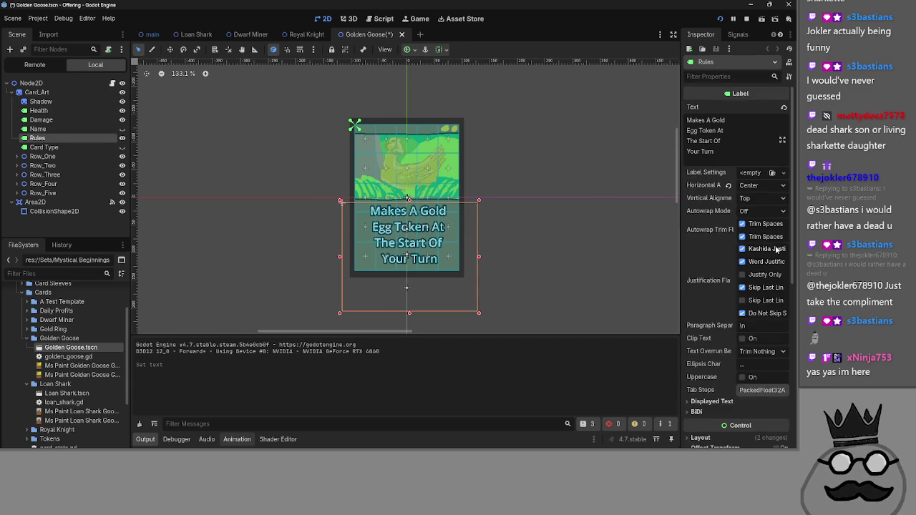
scroll(778, 249, "down", 10)
left_click_drag(759, 281, 750, 281)
key("F8")
Step: Save the Golden Goose scene, then play the ring card and Golden Goose onto the board
key("ctrl+s")
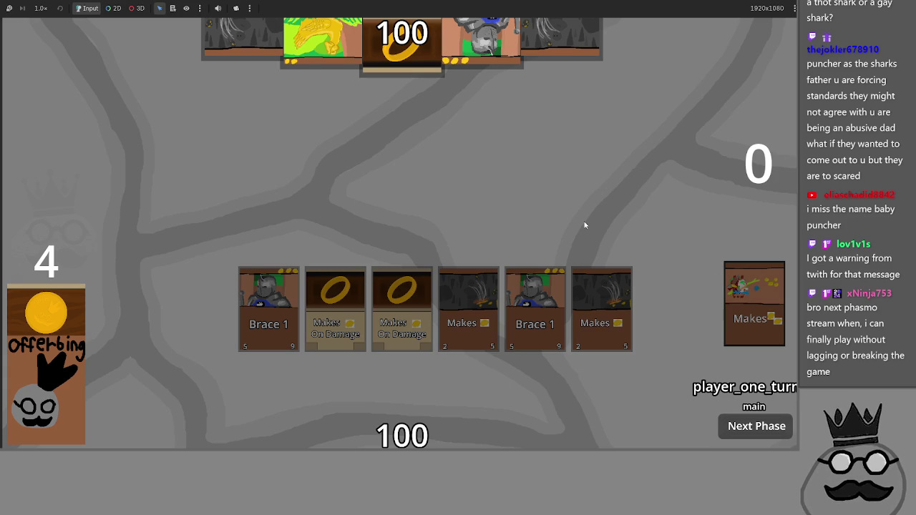
mouse_move(401, 422)
left_mouse_down()
mouse_move(415, 195)
mouse_move(408, 215)
left_mouse_up()
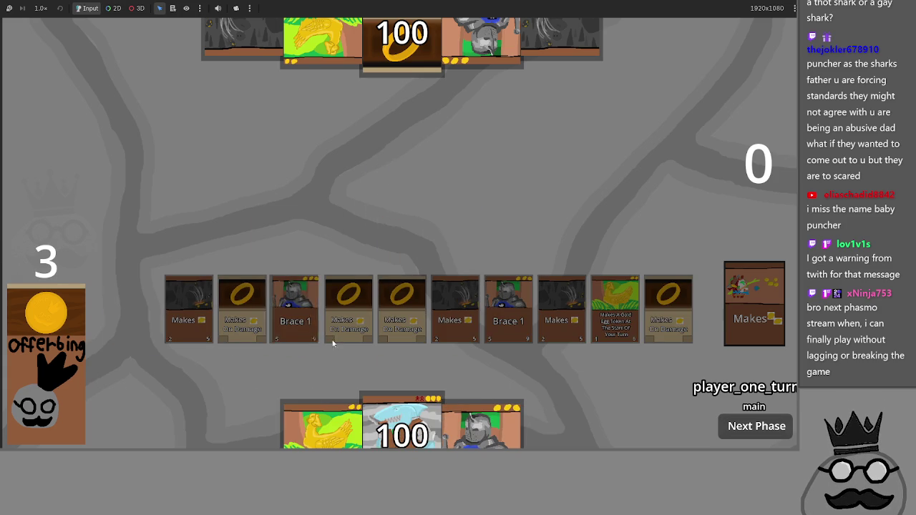
mouse_move(322, 425)
left_mouse_down()
mouse_move(329, 258)
mouse_move(310, 290)
left_mouse_up()
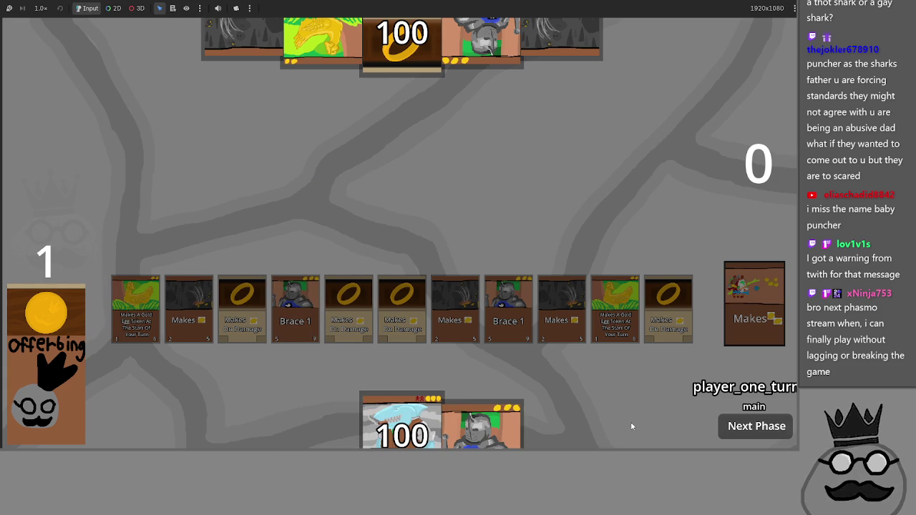
Step: Switch to Steam and open Phasmophobia's library page
key("alt+Tab")
key("alt+Tab")
key("alt+Tab")
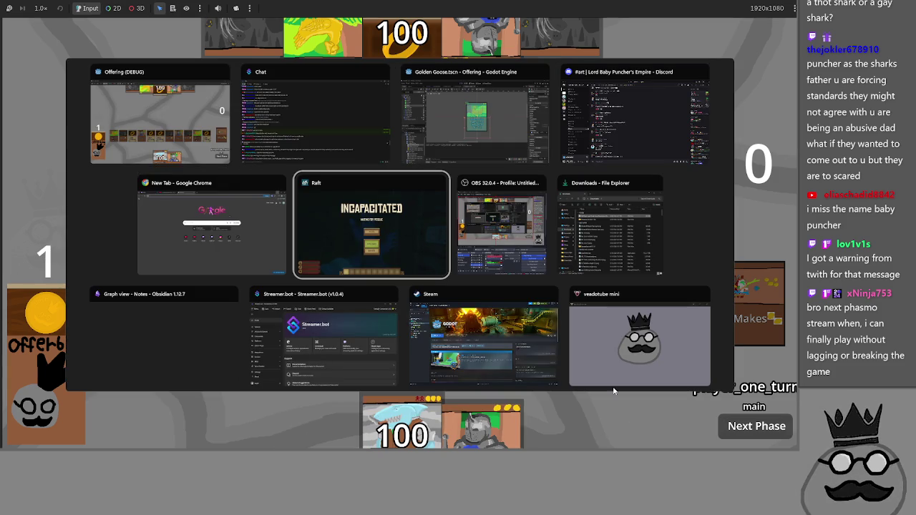
left_click(497, 363)
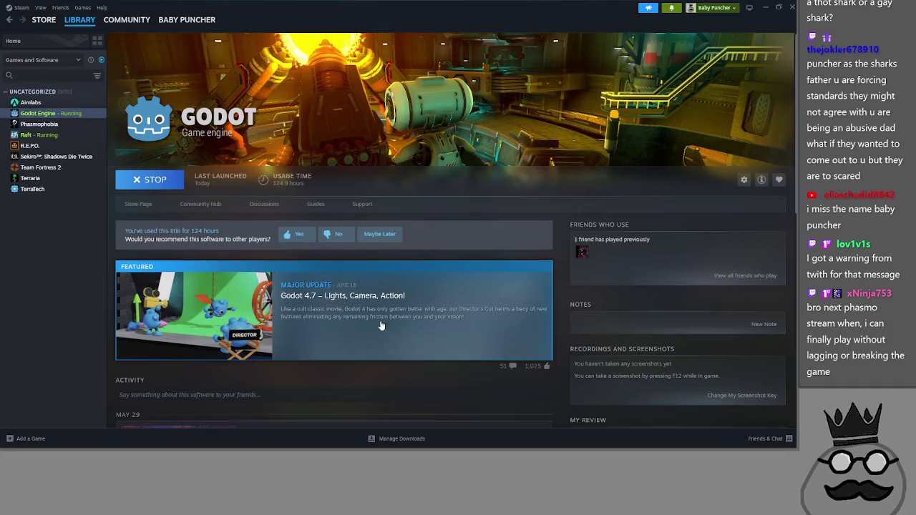
left_click(35, 124)
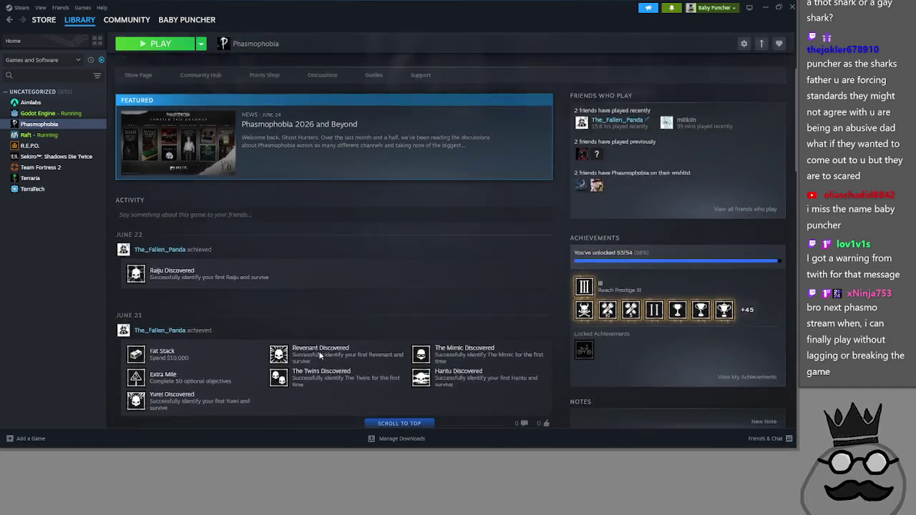
scroll(317, 245, "down", 10)
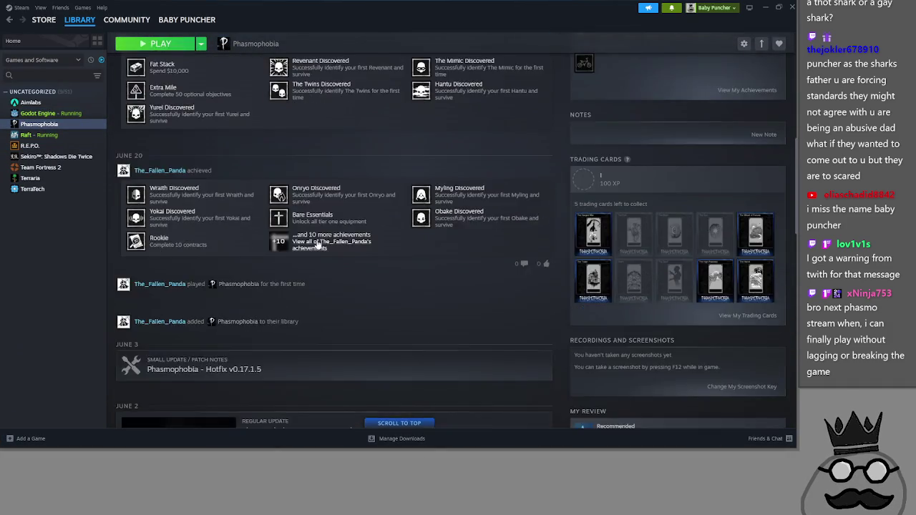
Step: Read a Phasmophobia news article, then close it
left_click(267, 289)
scroll(406, 352, "down", 10)
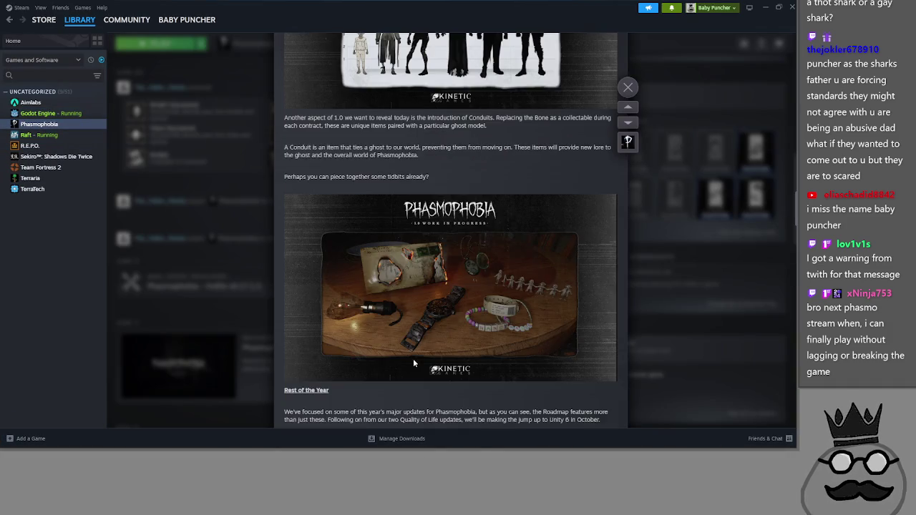
scroll(407, 348, "up", 15)
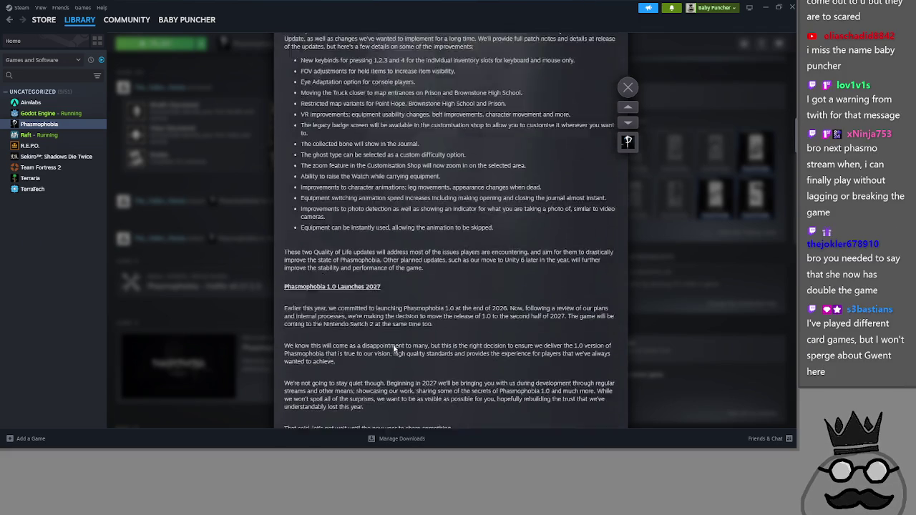
scroll(394, 346, "up", 10)
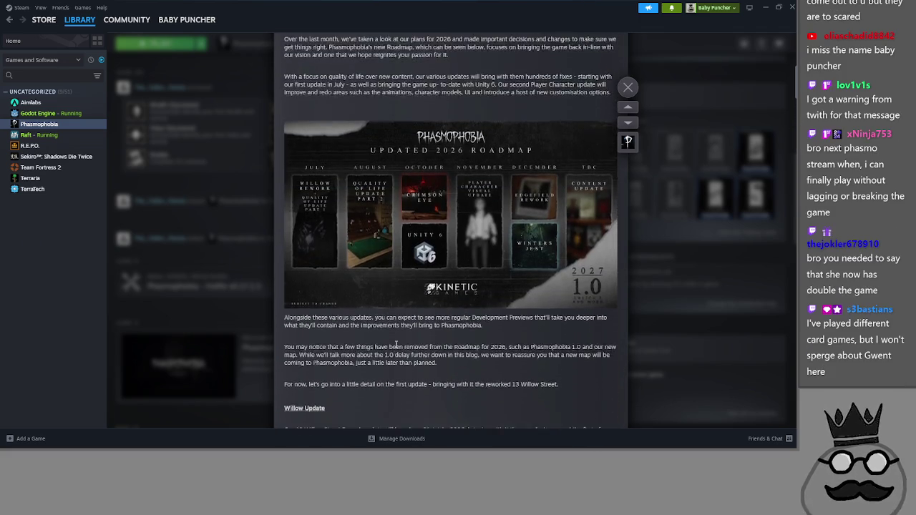
scroll(395, 343, "up", 5)
left_click(731, 321)
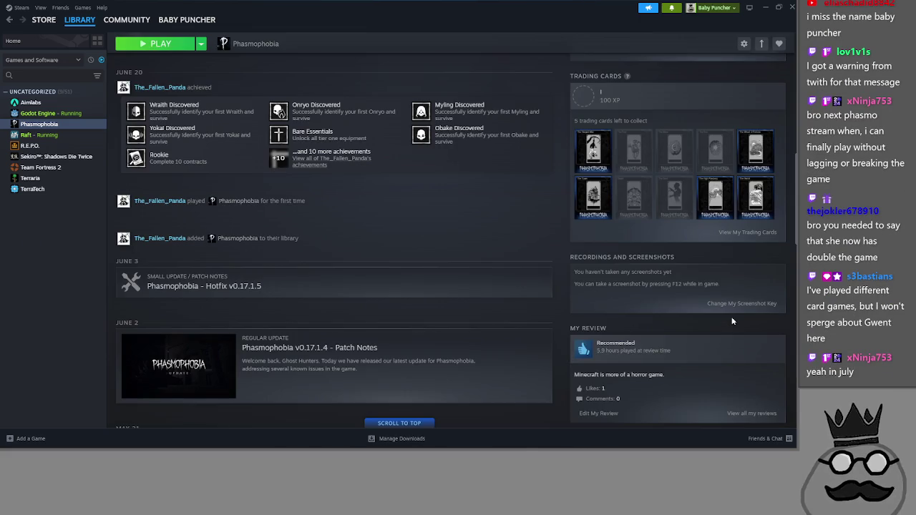
Step: Return to the library home view and minimize Steam
scroll(515, 328, "up", 10)
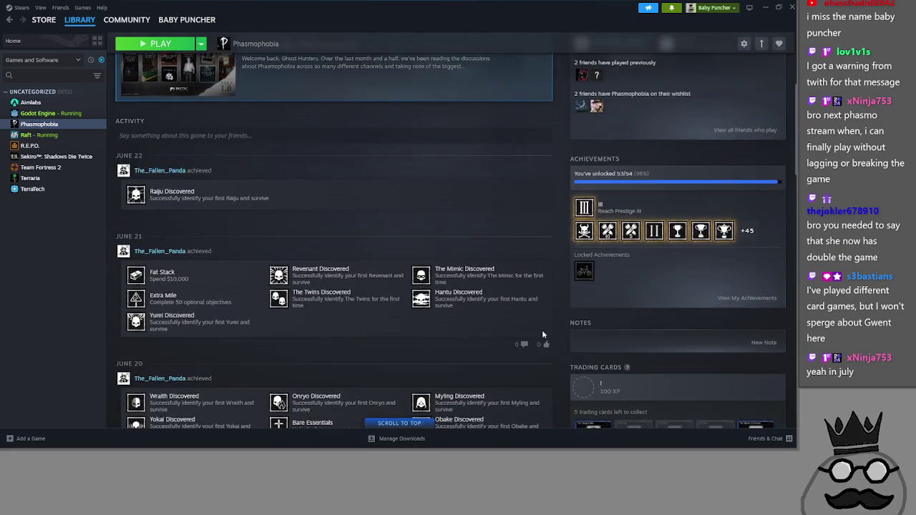
scroll(560, 348, "up", 2)
scroll(560, 348, "down", 3)
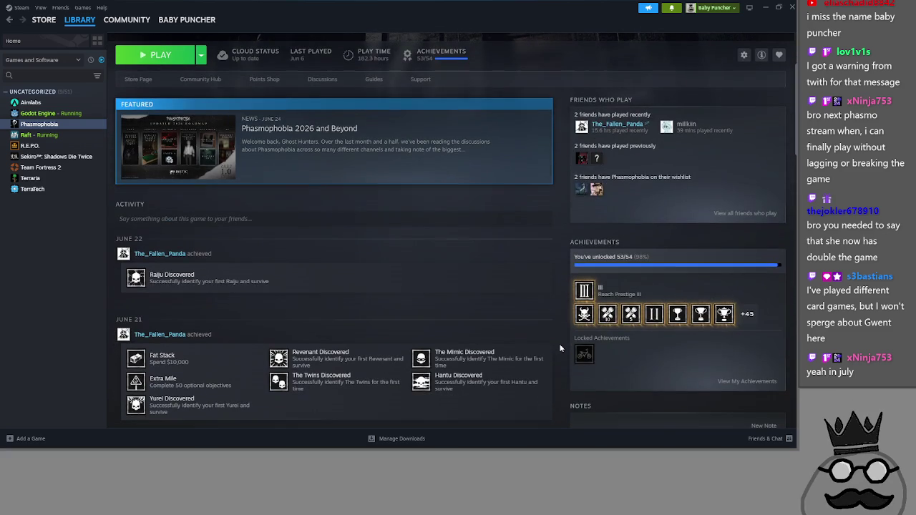
scroll(560, 348, "up", 3)
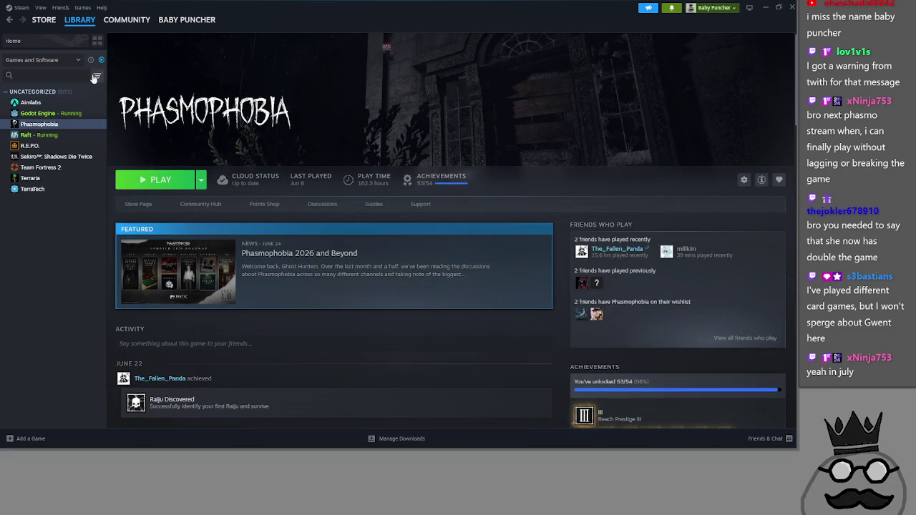
left_click(68, 41)
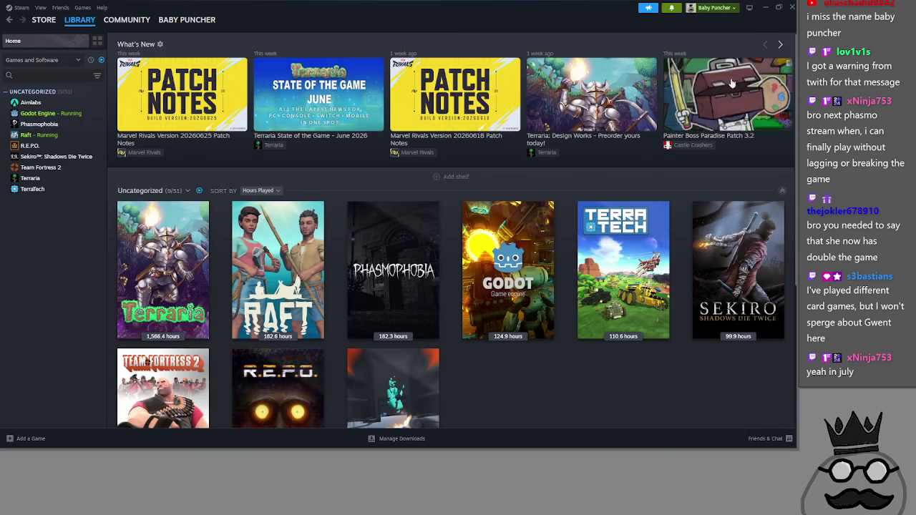
left_click(764, 8)
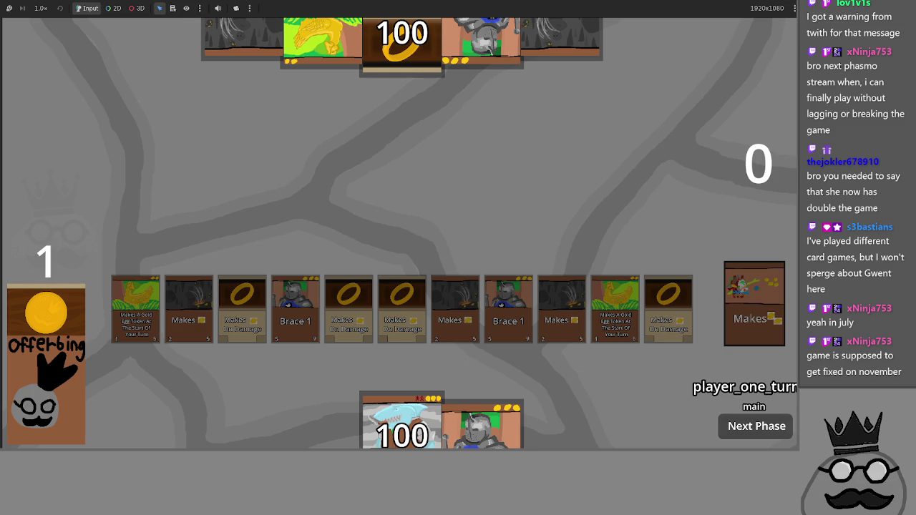
Step: Cycle through the open windows with Alt+Tab until Steam's library is in front
key("alt+Tab")
key("Tab")
key("Tab")
key("Tab")
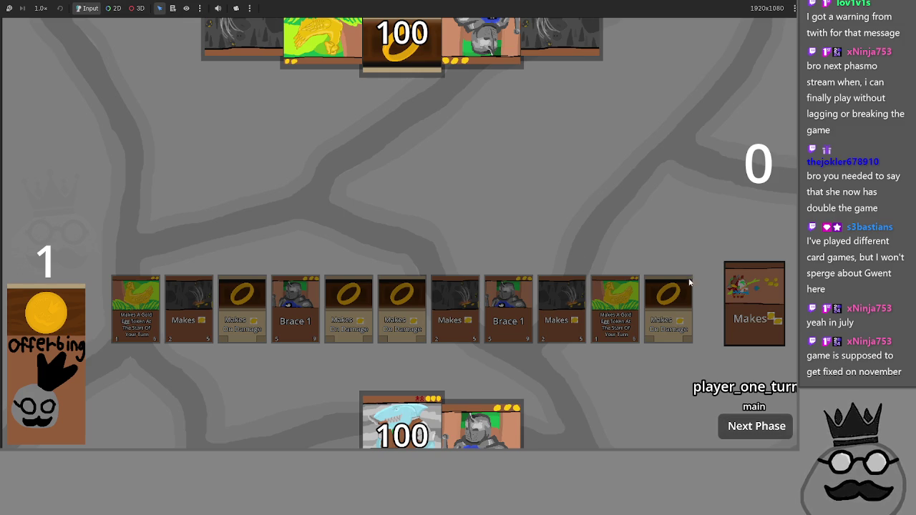
key("alt+Tab")
key("Escape")
key("alt+Tab")
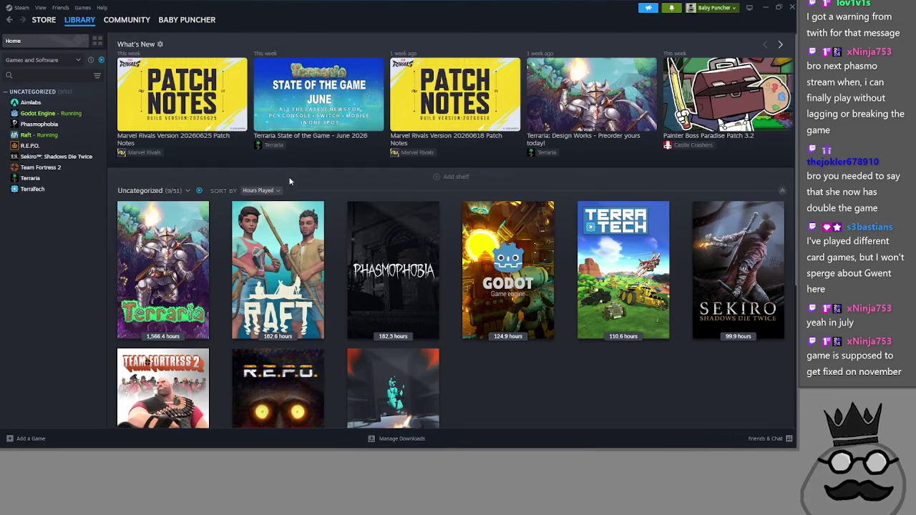
scroll(507, 327, "down", 3)
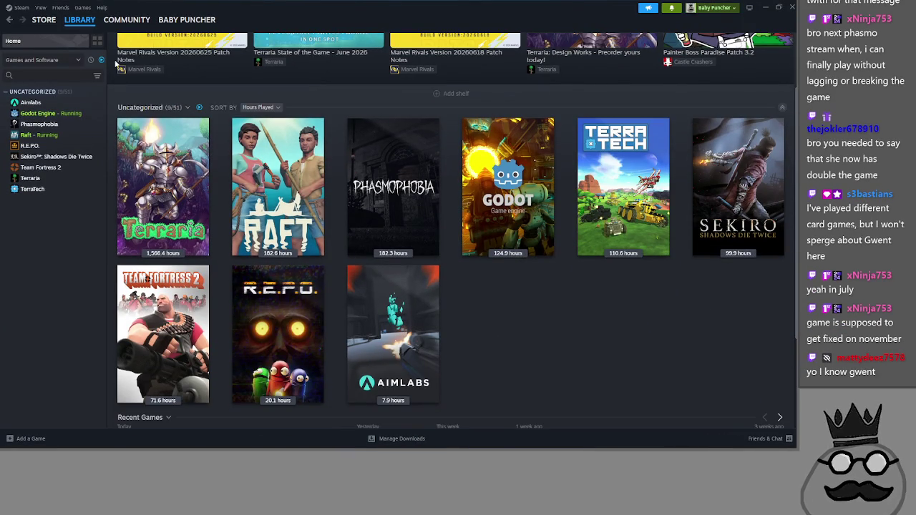
Step: Show all owned games, search 'inscr', and open Inscryption's library page
left_click(101, 59)
left_click(68, 75)
type("inscr")
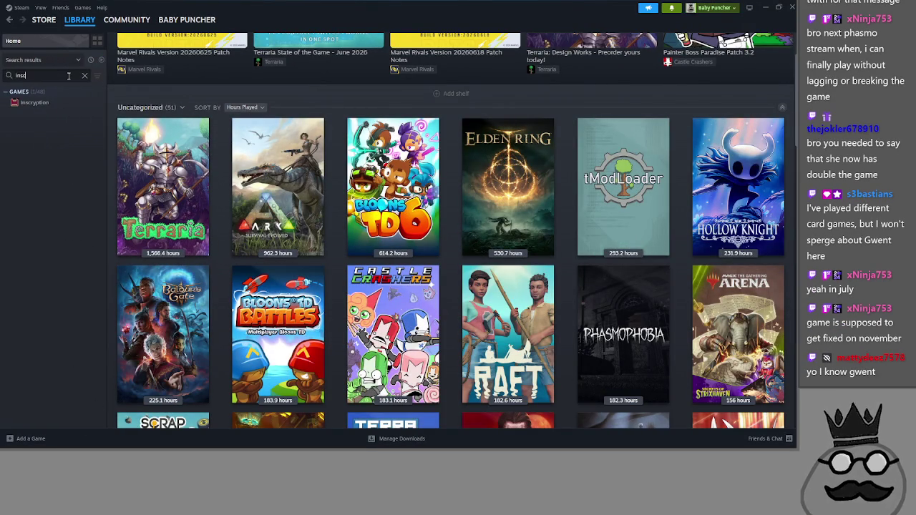
left_click(45, 104)
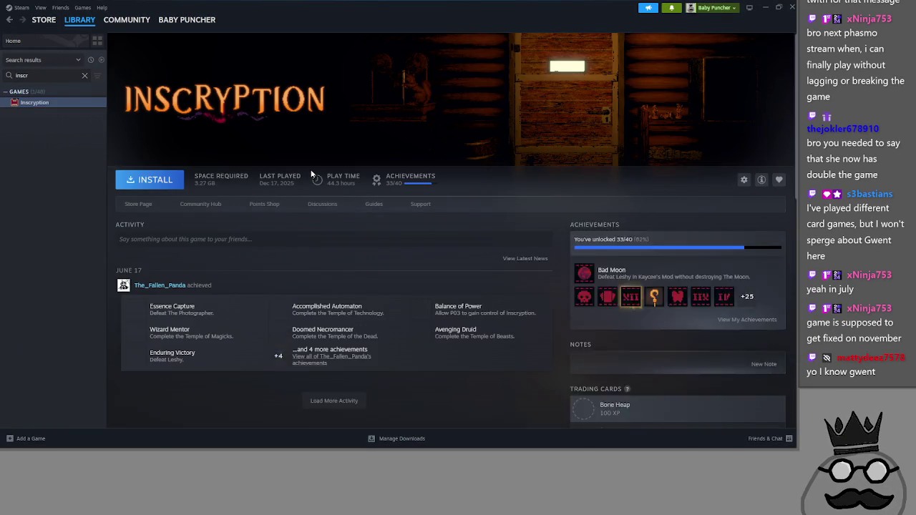
scroll(354, 252, "down", 3)
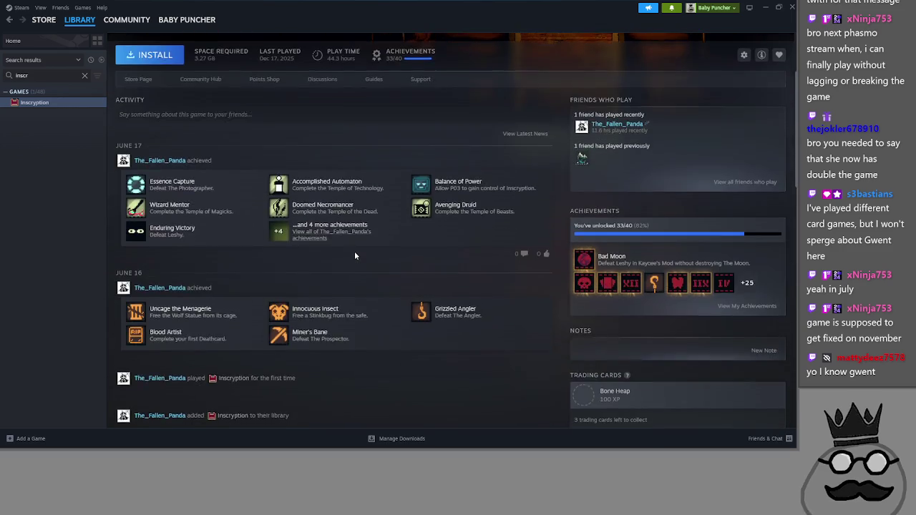
scroll(741, 351, "up", 2)
Step: Review Inscryption's achievements ranked by global unlock percentage, then close the list
left_click(742, 350)
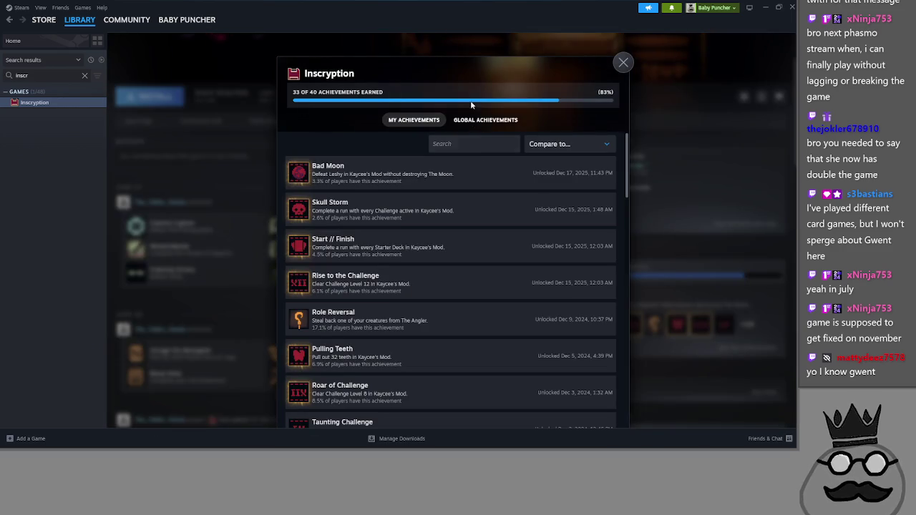
left_click(485, 120)
scroll(493, 283, "down", 15)
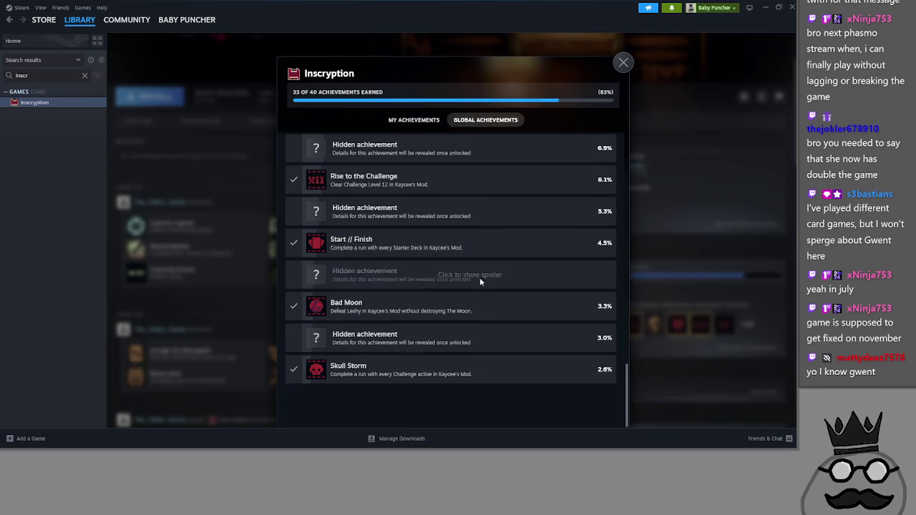
mouse_move(432, 339)
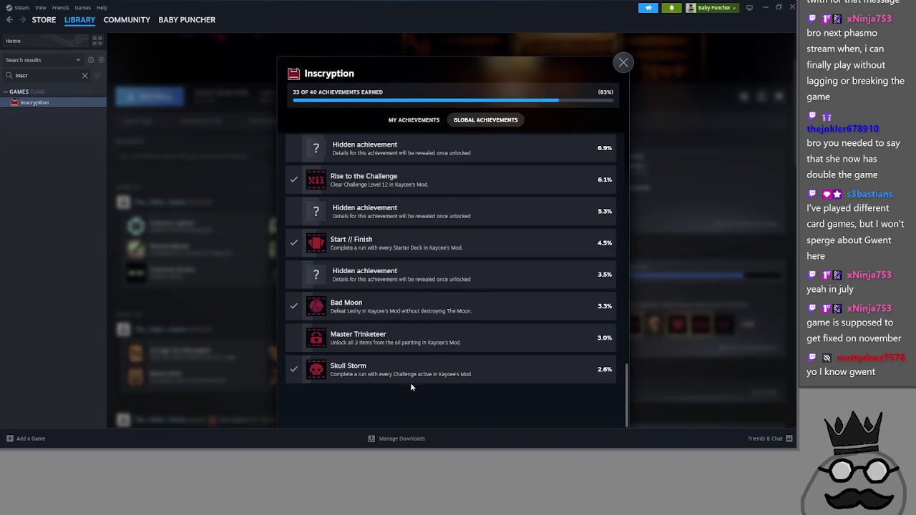
mouse_move(449, 272)
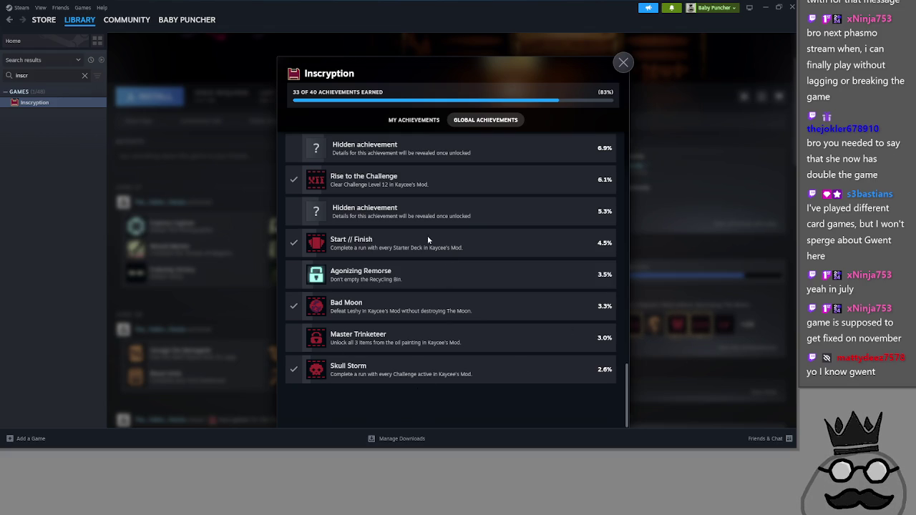
mouse_move(416, 212)
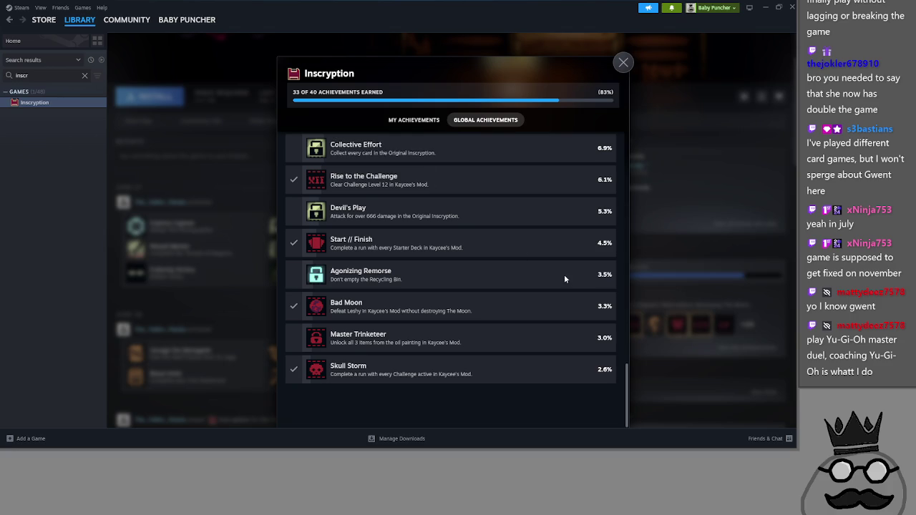
left_click(665, 270)
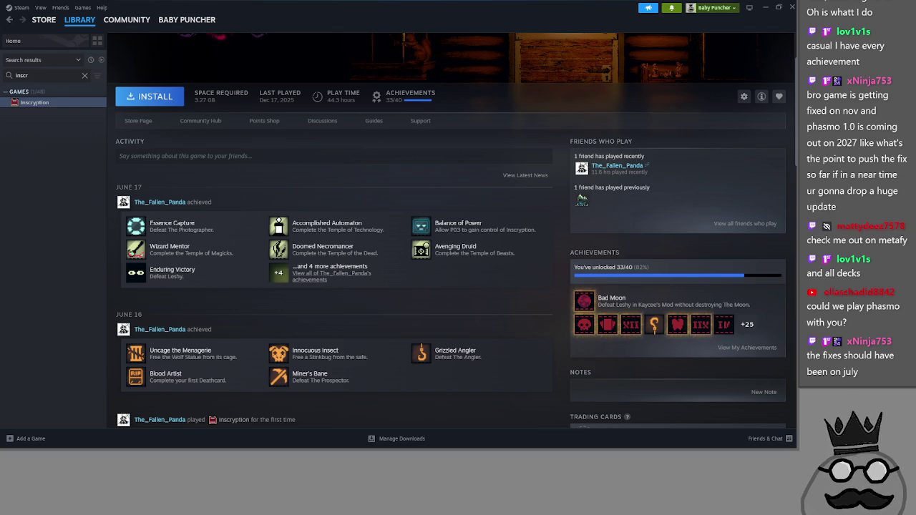
Step: Clear the library search, go Home, and show only installed games
left_click(84, 75)
left_click(13, 40)
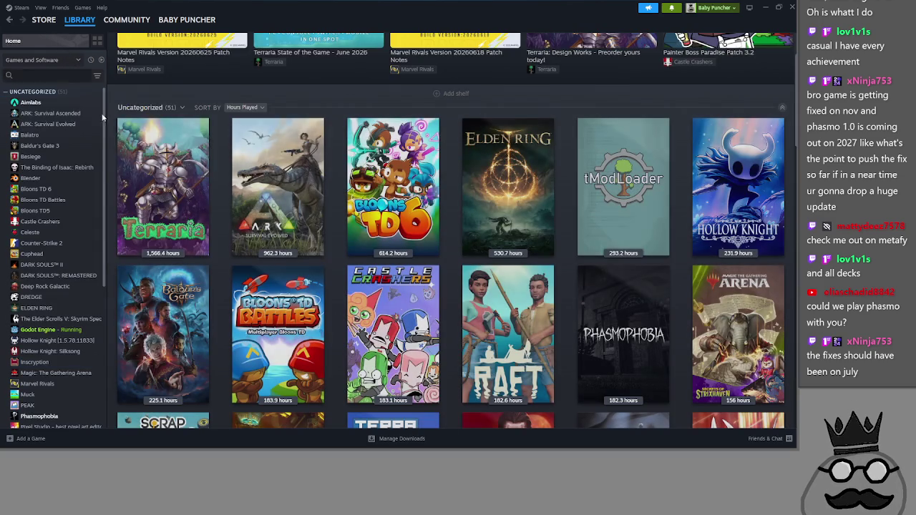
scroll(494, 268, "down", 1)
left_click(100, 60)
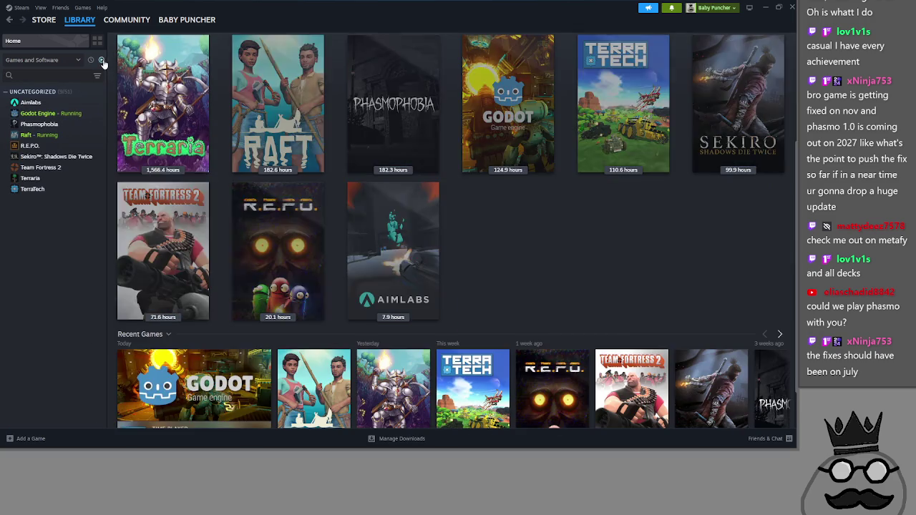
scroll(304, 272, "up", 2)
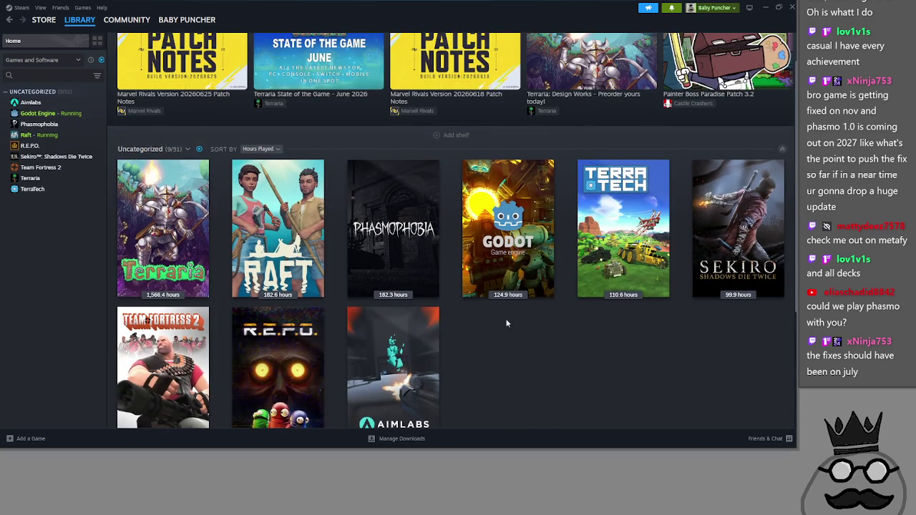
Step: Open Phasmophobia's page, then go back to the library home and browse it
left_click(387, 216)
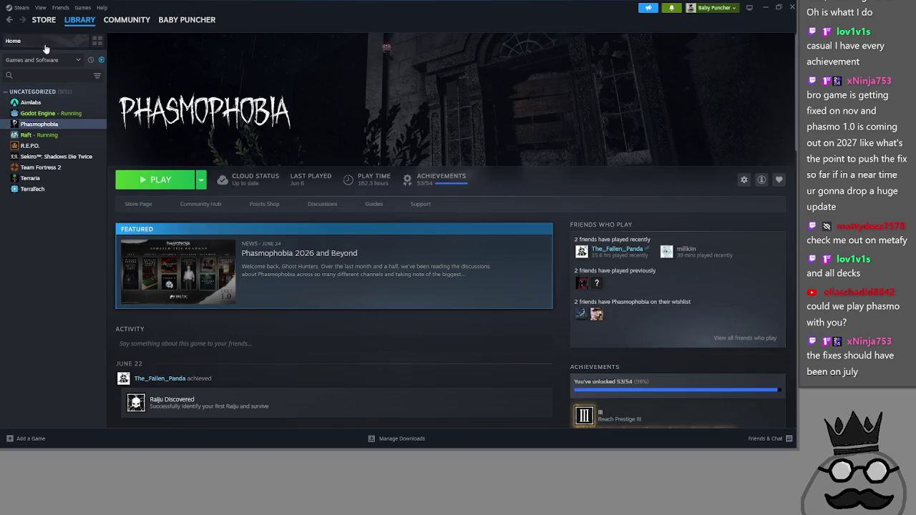
left_click(45, 41)
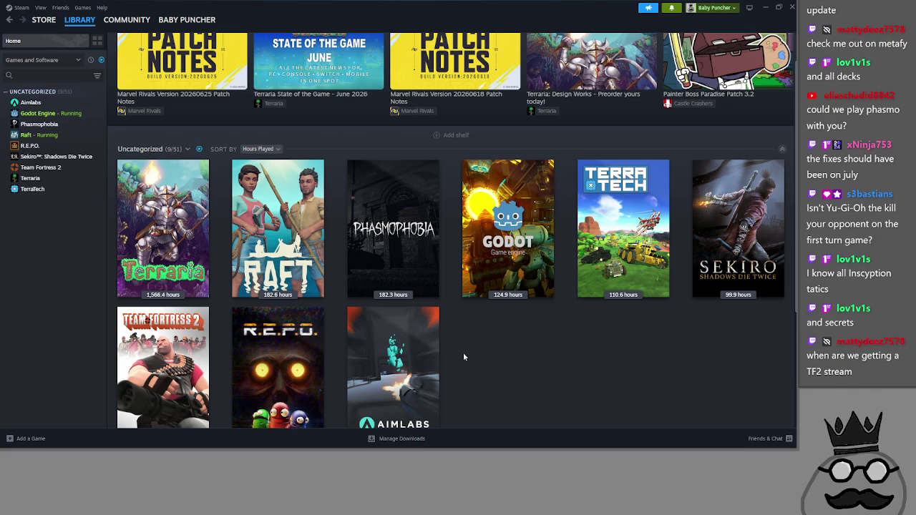
mouse_move(163, 344)
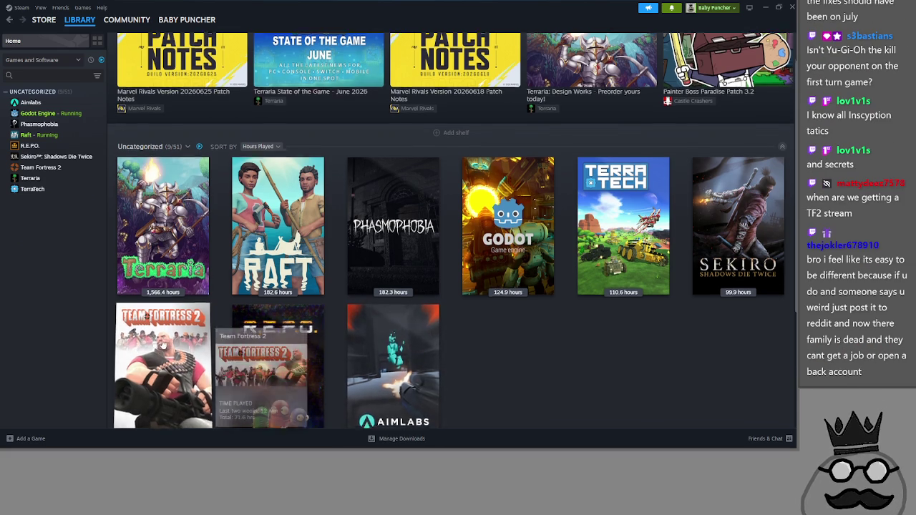
scroll(163, 345, "down", 1)
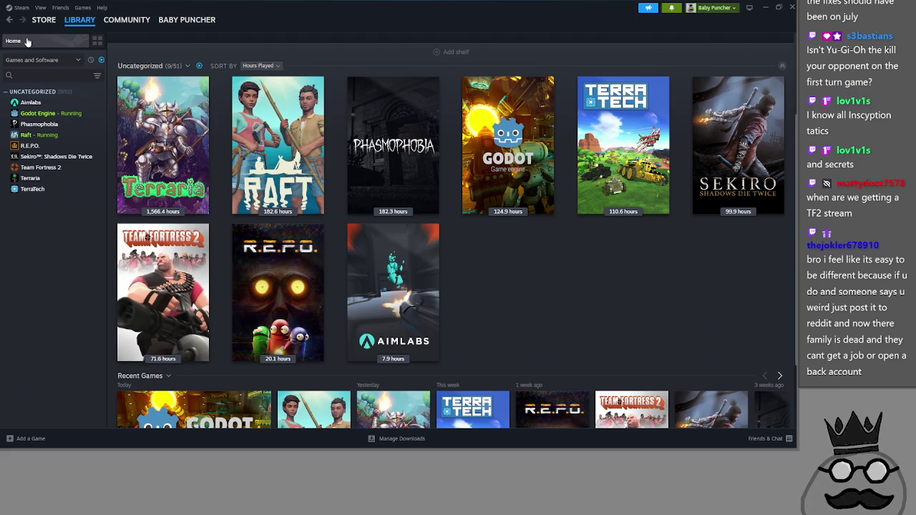
scroll(622, 157, "up", 2)
Step: Hide Steam, then try summoning the shark card by marking two Makes cards as sacrifices
left_click(778, 7)
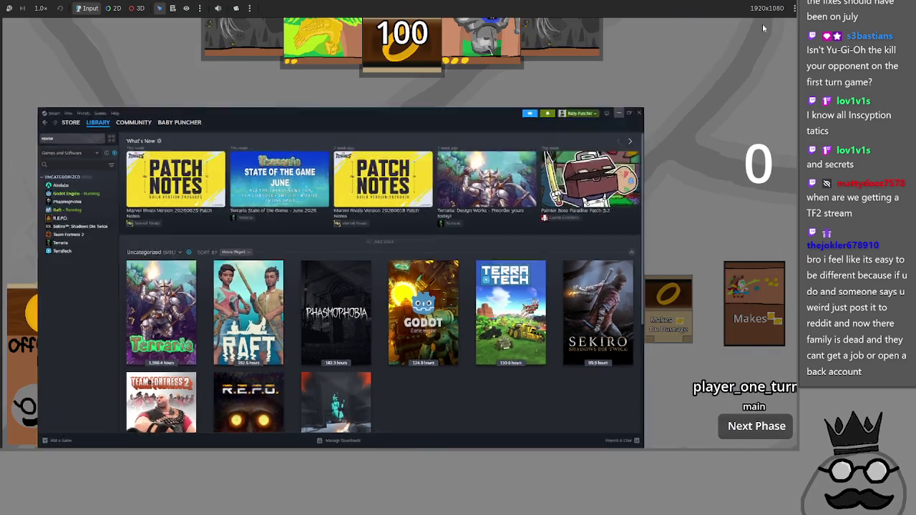
left_click(762, 24)
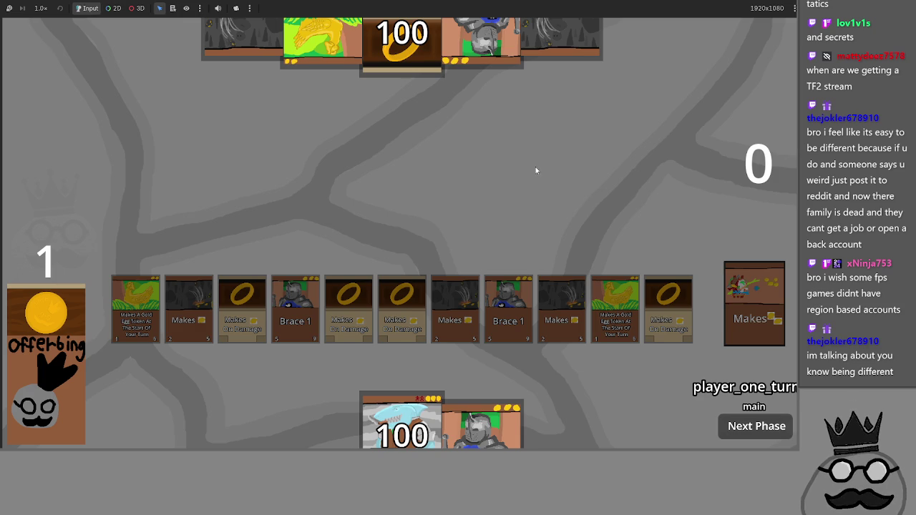
mouse_move(401, 422)
left_mouse_down()
mouse_move(419, 397)
mouse_move(427, 219)
left_mouse_up()
left_click(28, 366)
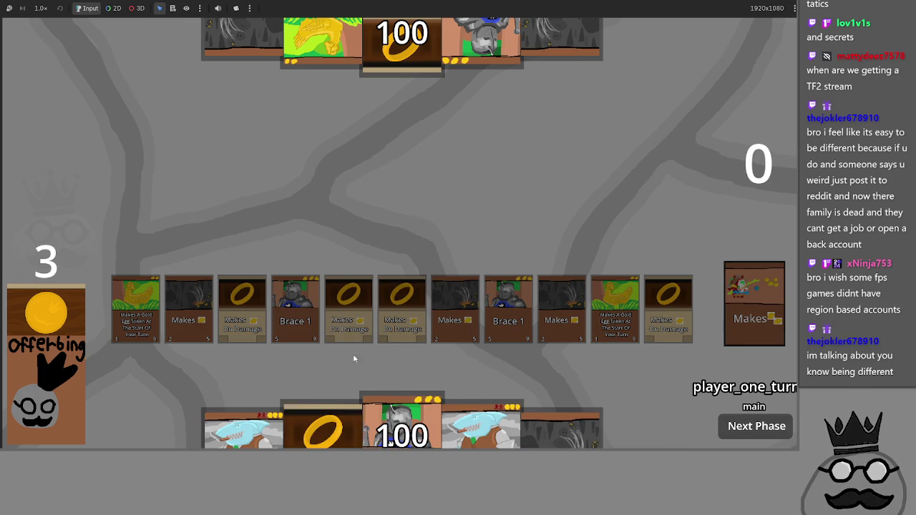
left_click(507, 338)
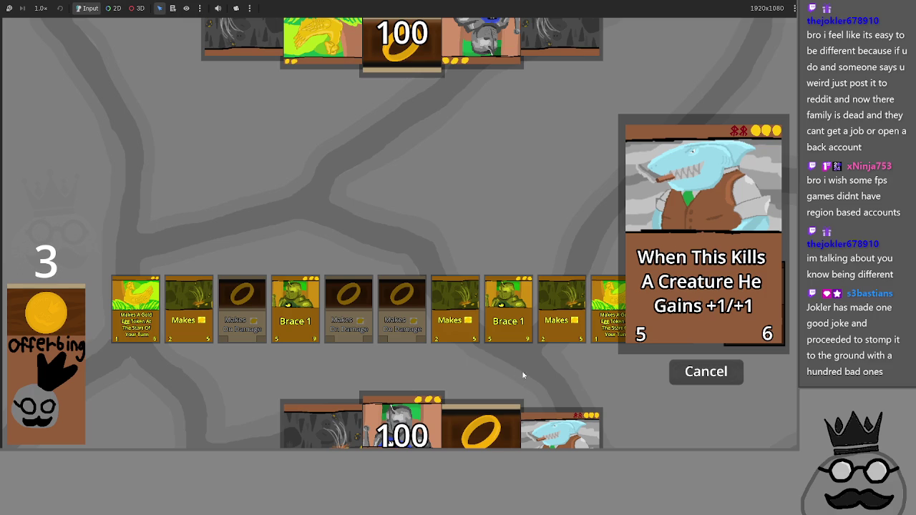
left_click(472, 321)
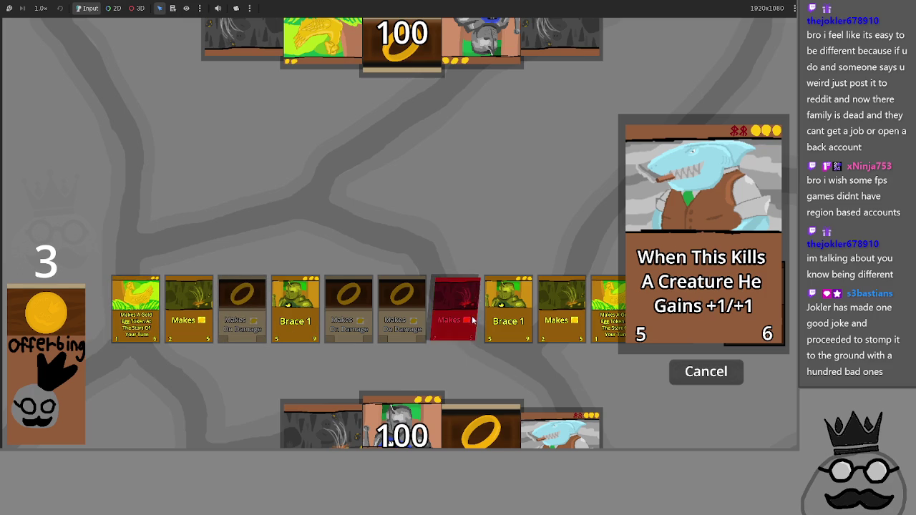
left_click(561, 315)
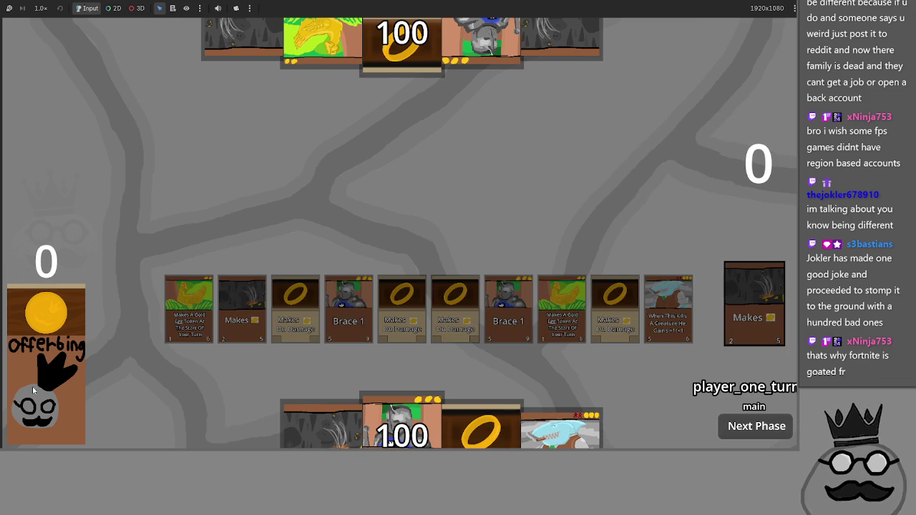
left_click(32, 386)
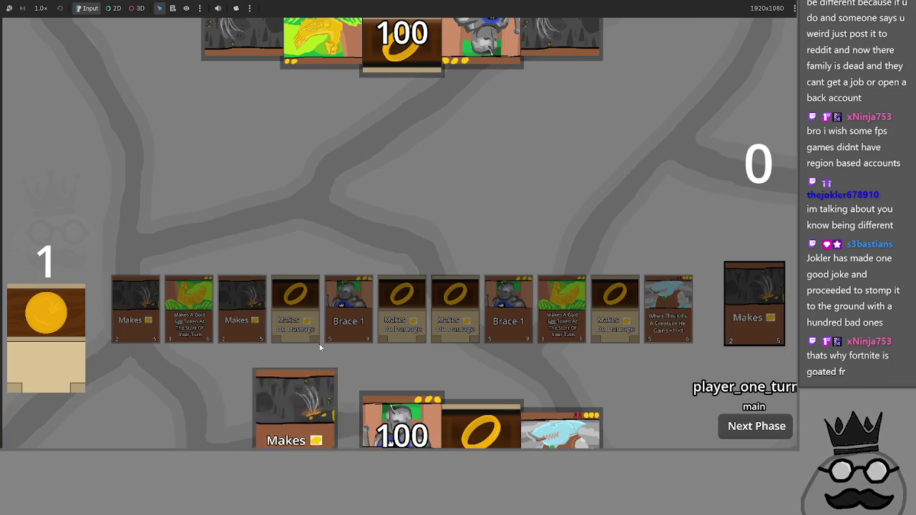
Step: Pass the turn, then summon the shark card by sacrificing two Makes cards
left_click(757, 425)
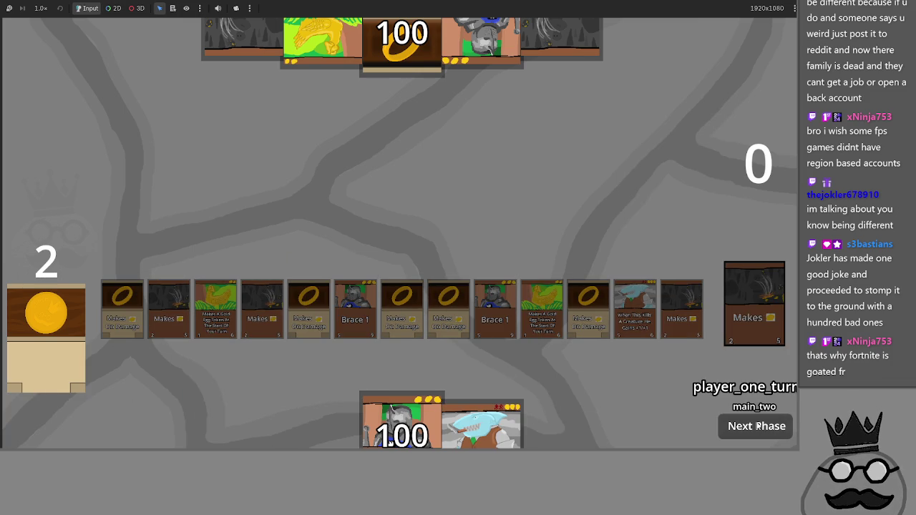
left_click(757, 426)
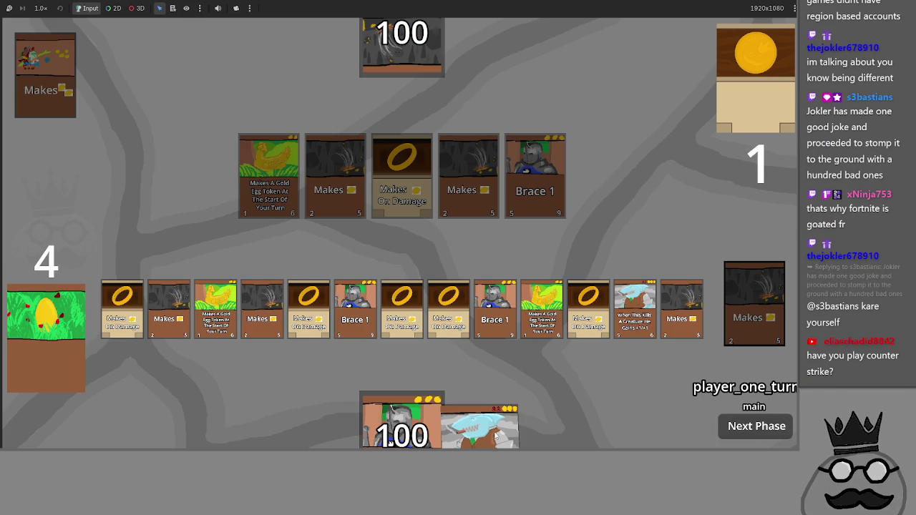
left_click_drag(479, 425, 477, 239)
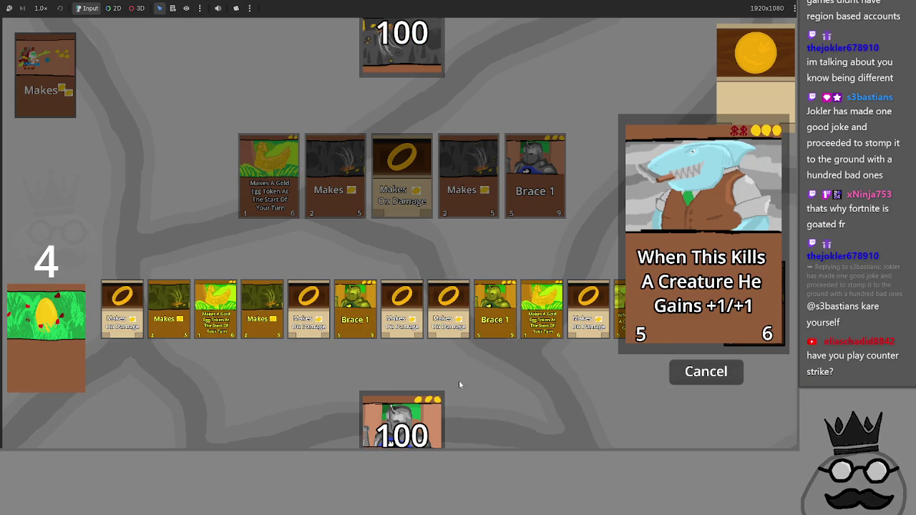
left_click(262, 308)
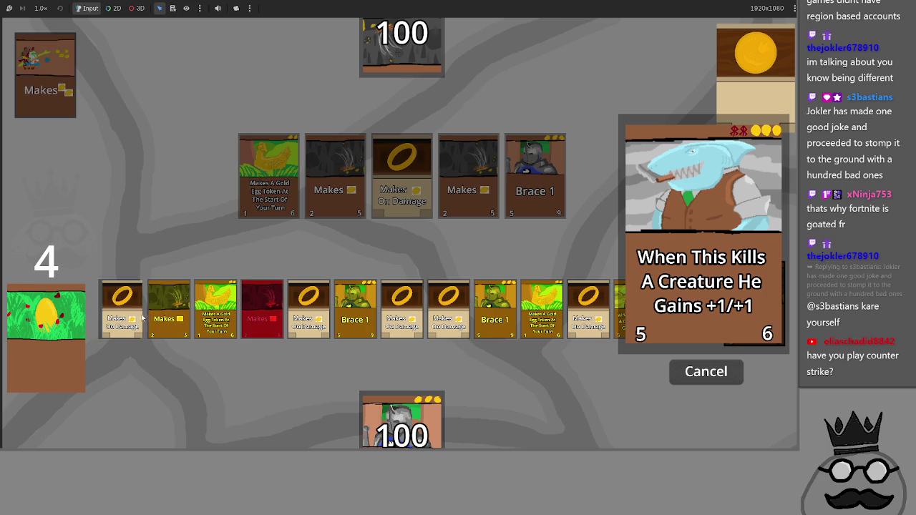
left_click(185, 313)
left_click(700, 375)
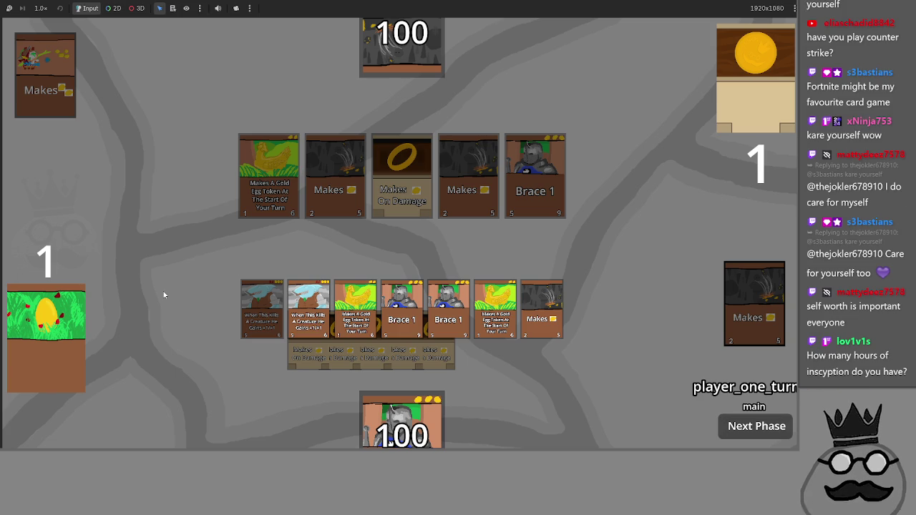
key("alt+Tab")
key("alt+Tab")
key("alt+Tab")
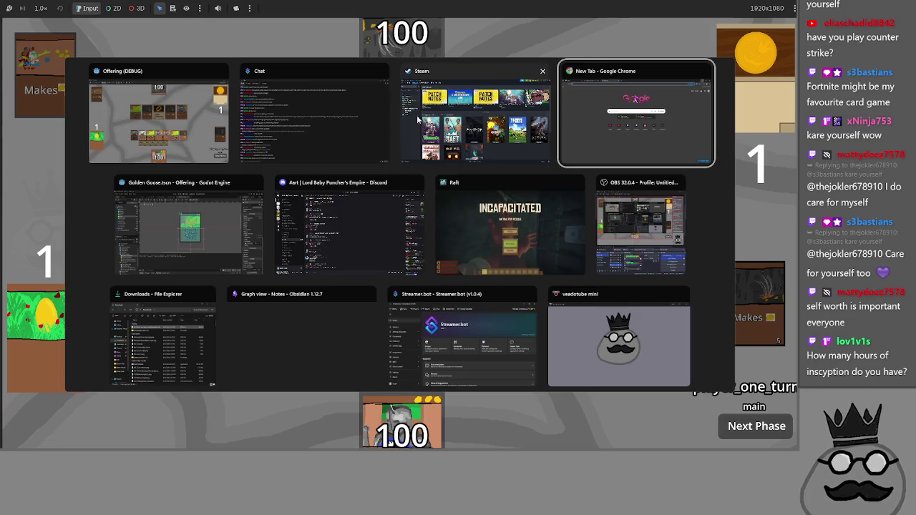
Step: Show all games, search 'insc' to open Inscryption, then clear the search and minimize Steam
left_click(101, 60)
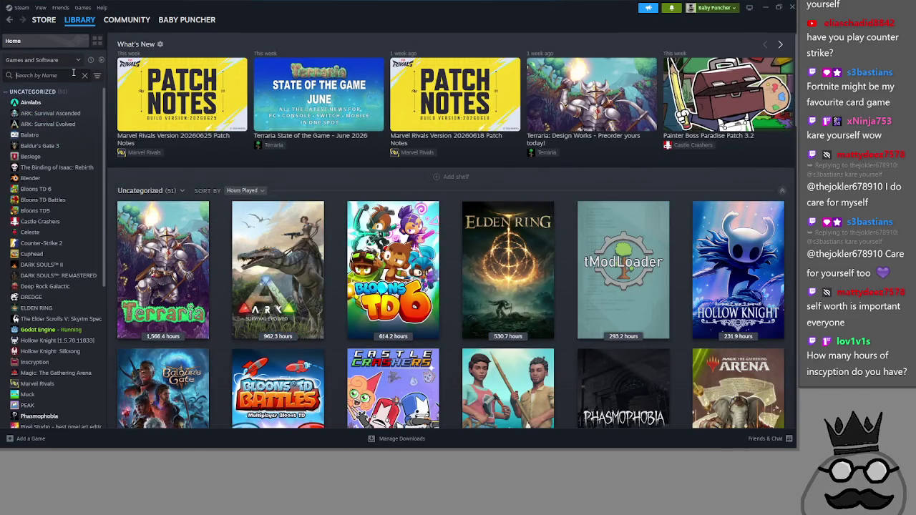
left_click(73, 74)
type("insc")
left_click(68, 104)
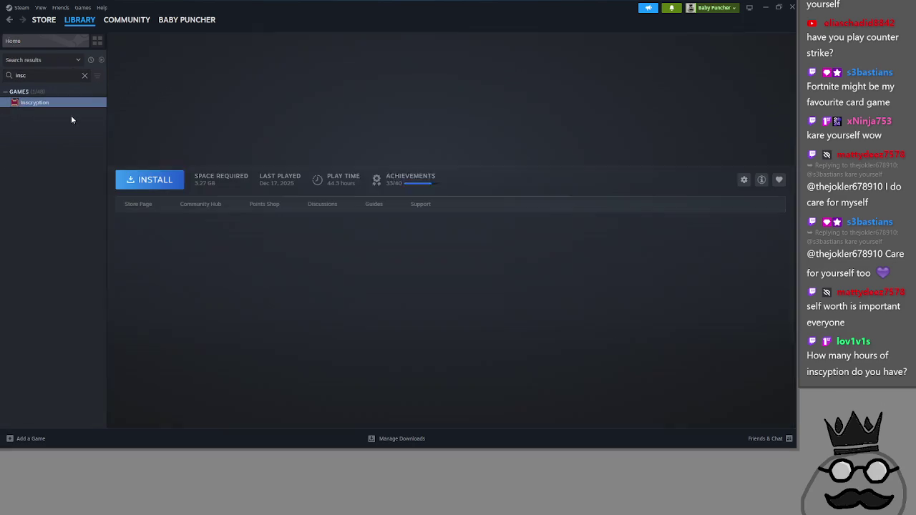
left_click(71, 41)
left_click(83, 75)
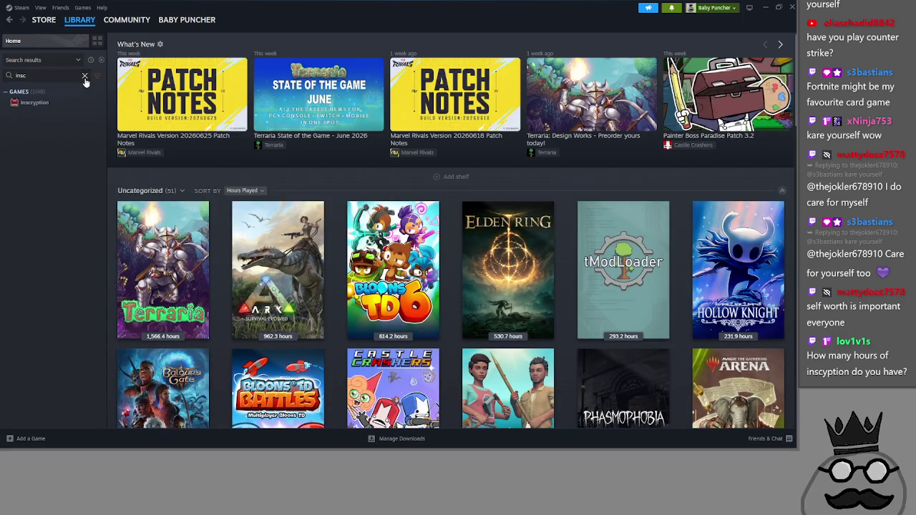
left_click(764, 6)
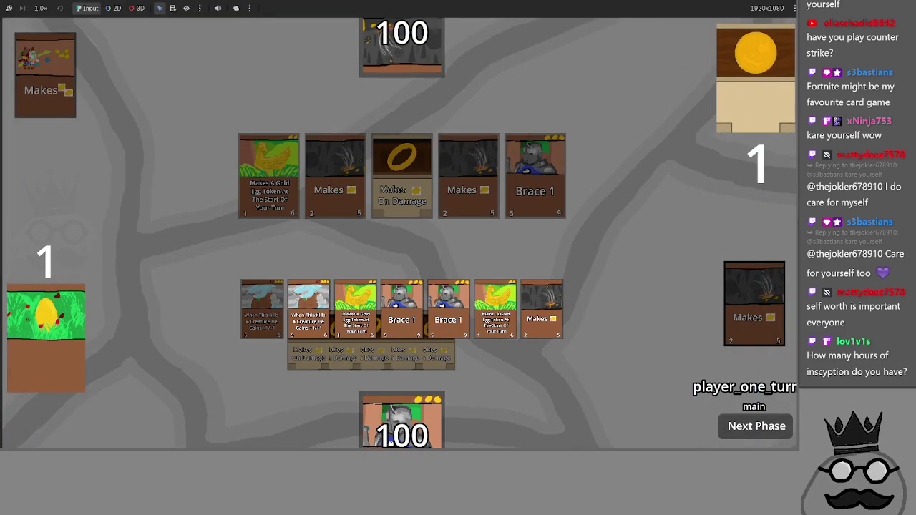
Step: Advance through the phases to player one's attack and resolve it
left_click(773, 437)
left_click(741, 427)
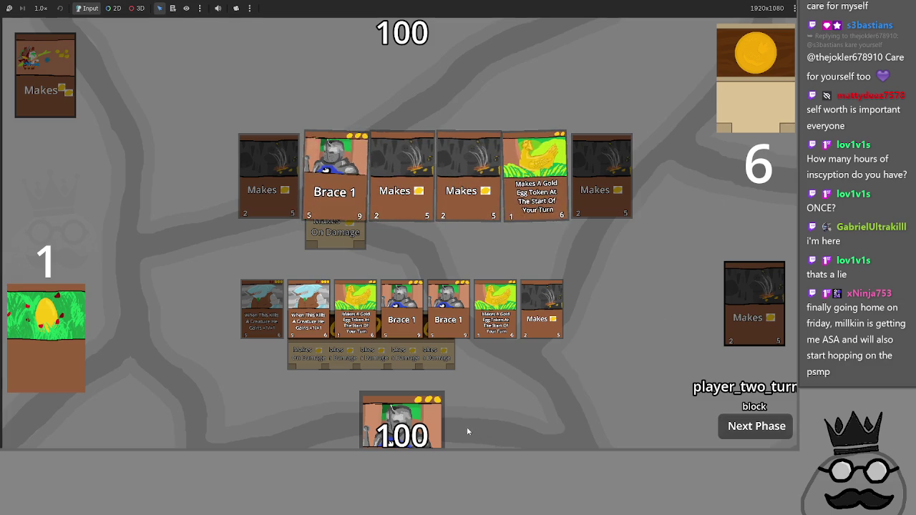
left_click(751, 427)
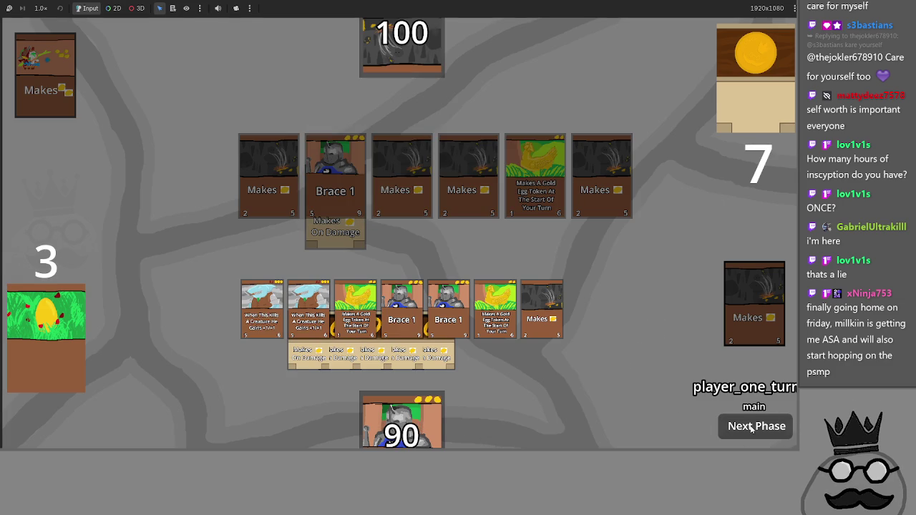
left_click(750, 427)
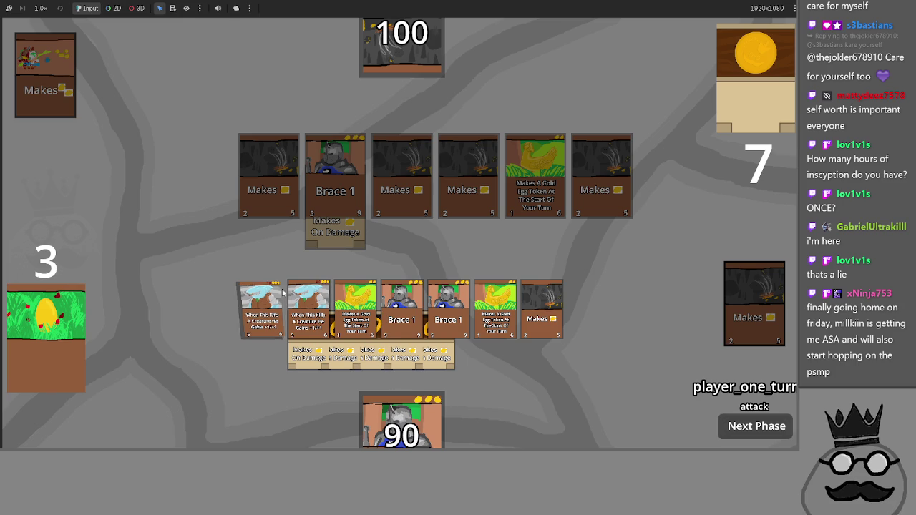
left_click(772, 433)
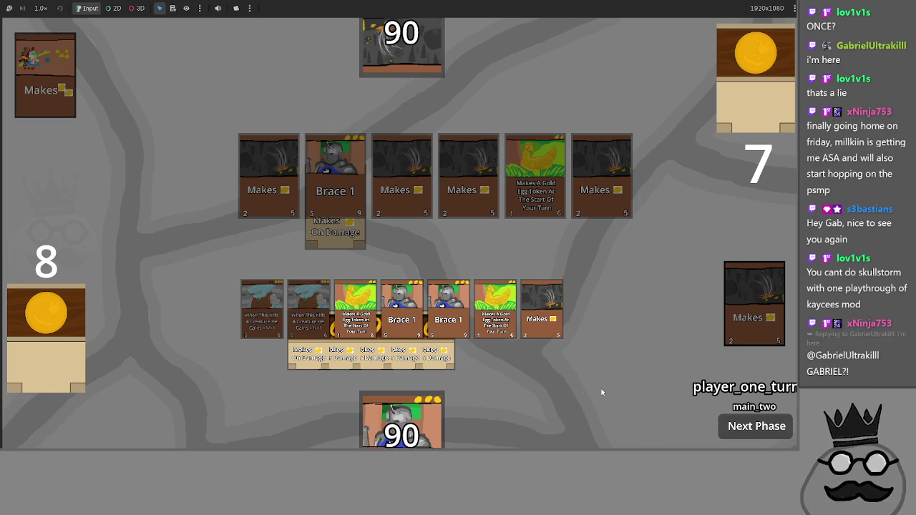
Step: Place Brace 1 on the board, then pass and attack, dropping the opponent to 85
left_click_drag(401, 422, 570, 271)
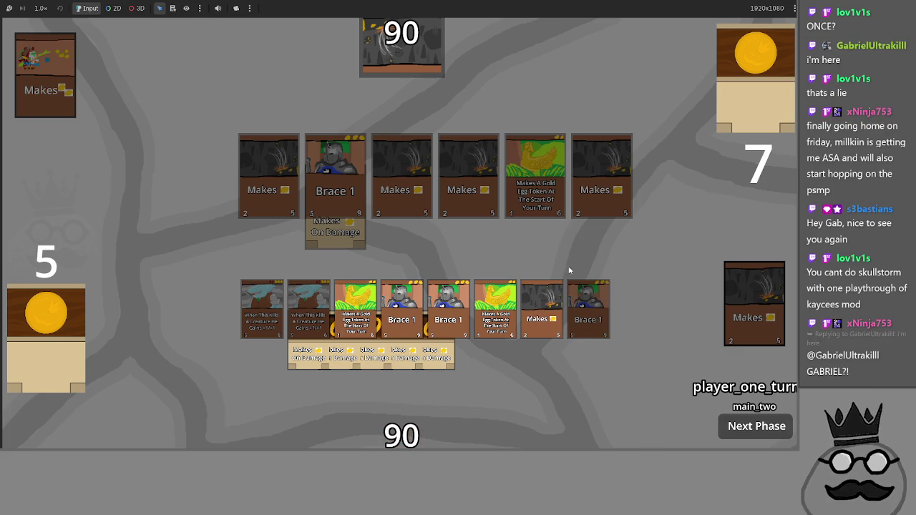
left_click(743, 438)
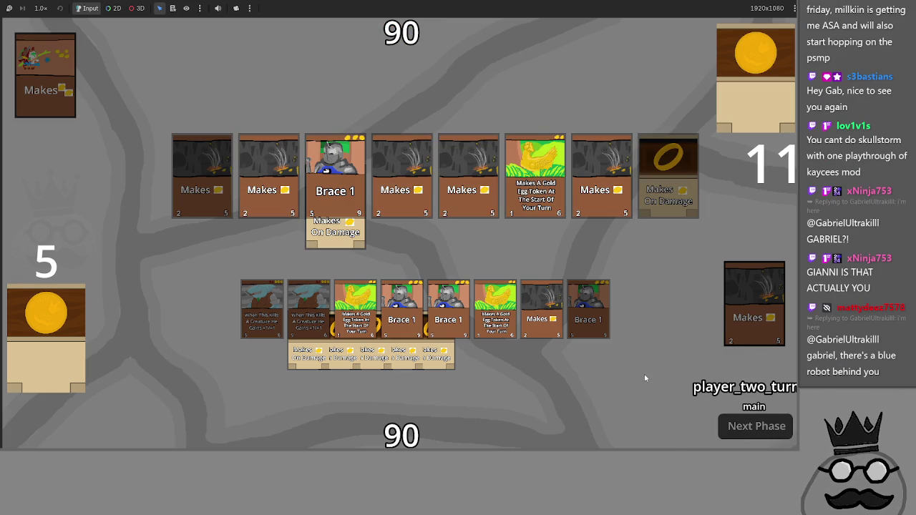
left_click(749, 427)
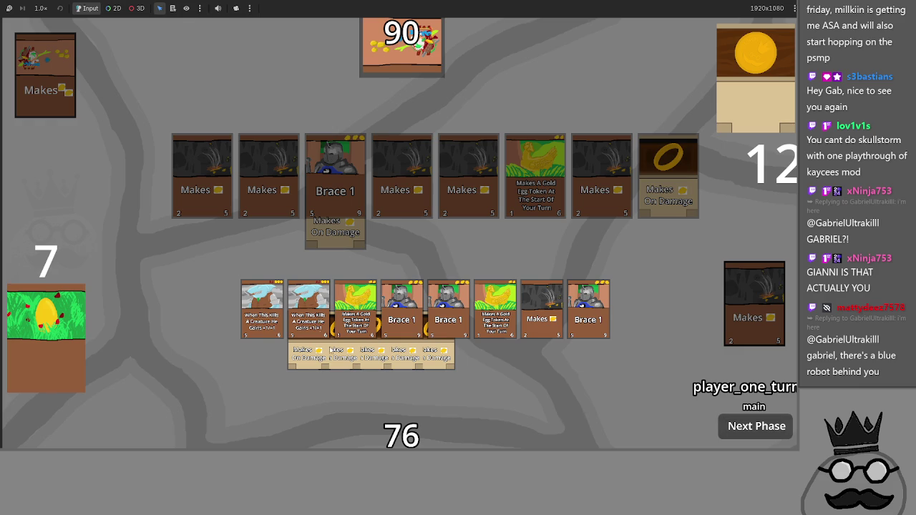
left_click(742, 429)
left_click(737, 431)
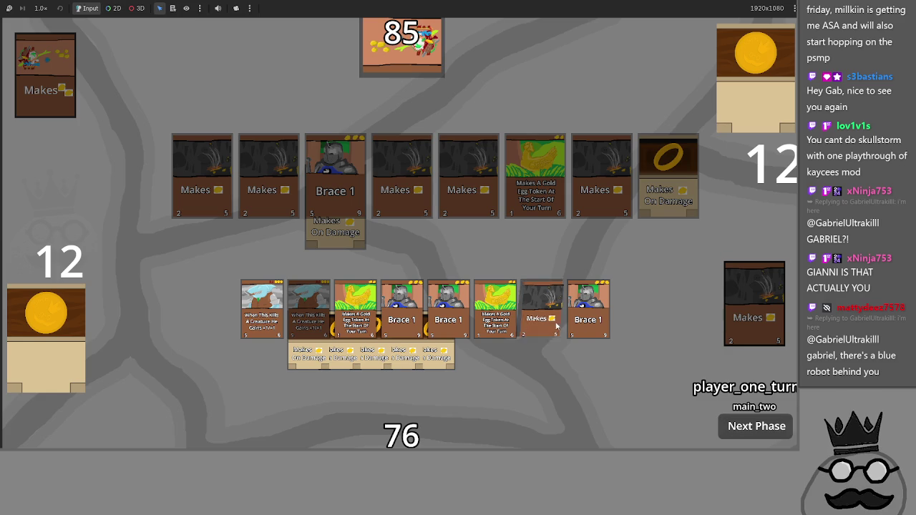
key("alt+Tab")
Step: Search the library for 'ark' and check which friends play ARK: Survival Ascended
left_click(35, 78)
type("asa")
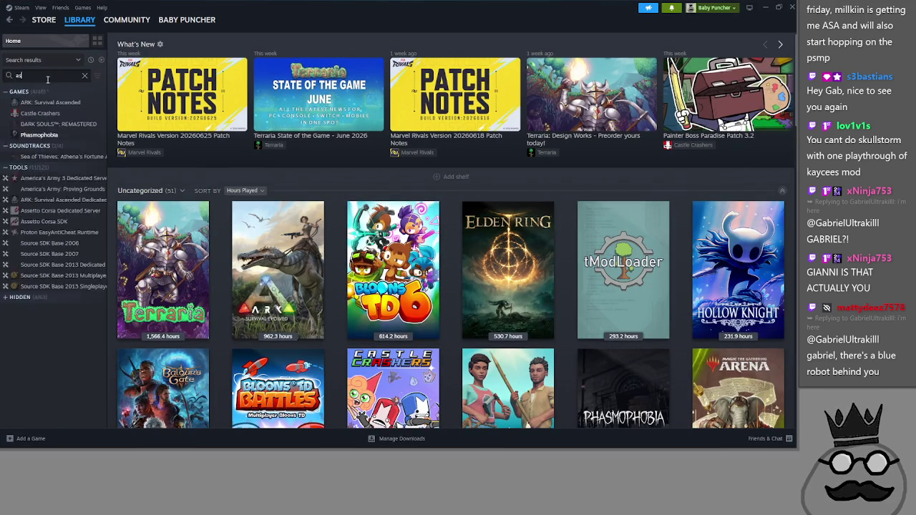
key("BackSpace")
key("BackSpace")
key("BackSpace")
type("ark")
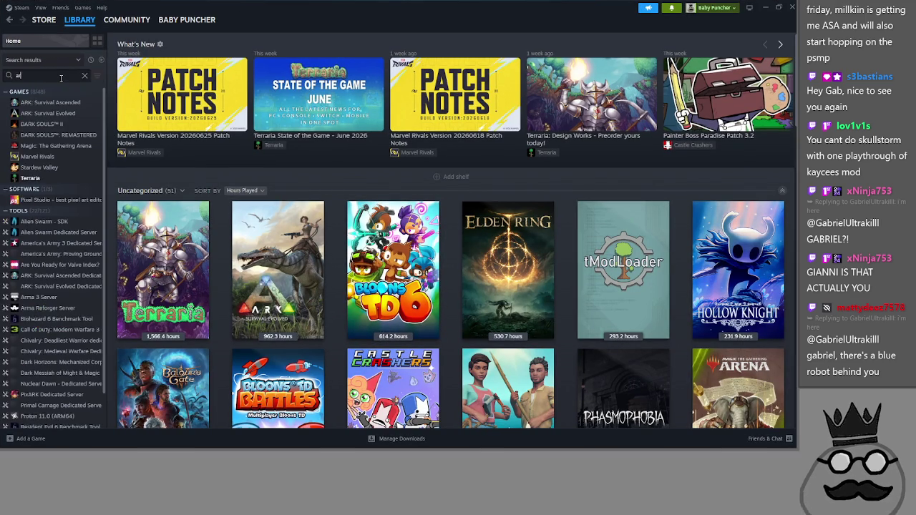
left_click(68, 103)
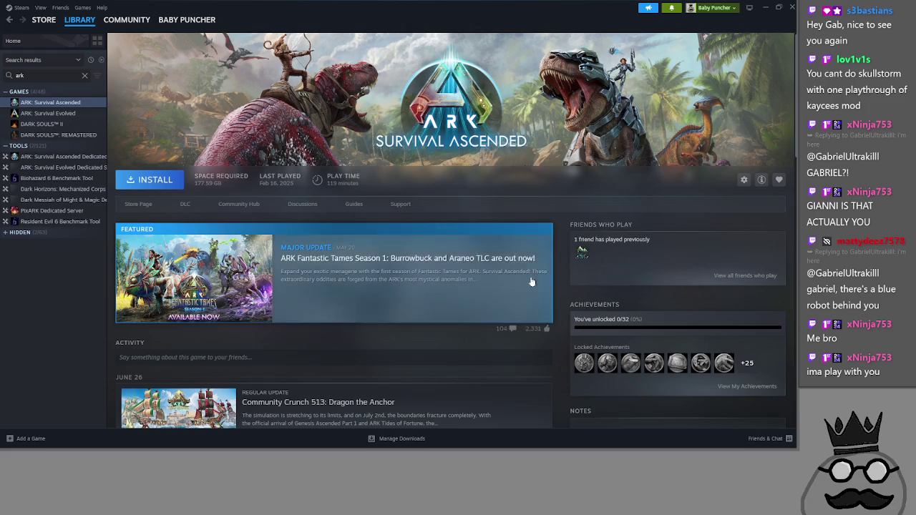
scroll(531, 281, "down", 3)
scroll(510, 276, "up", 2)
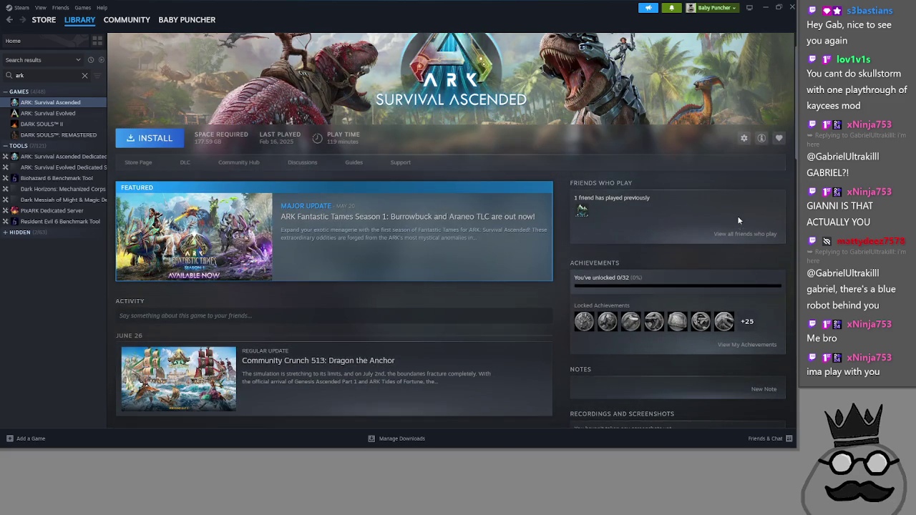
left_click(744, 234)
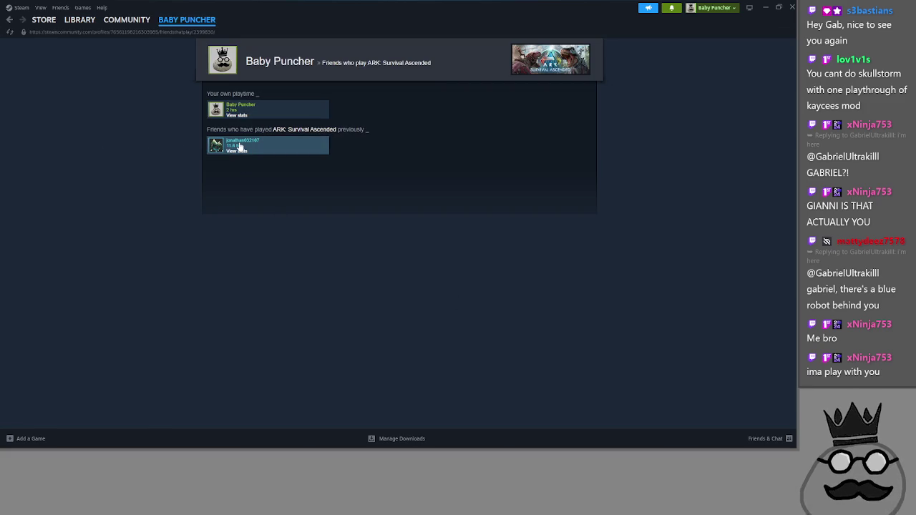
Step: Browse the ARK: Survival Evolved and Ascended pages, then clear the search and go Home
mouse_move(240, 146)
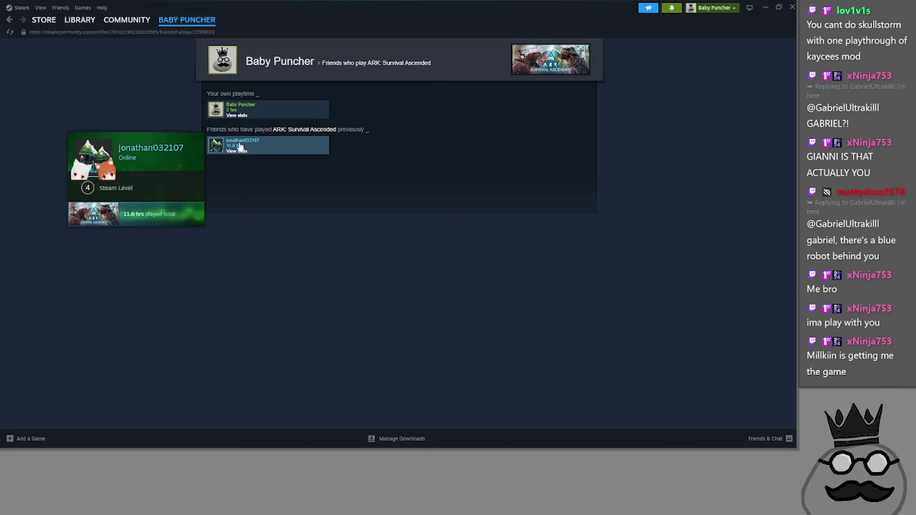
key("alt+Left")
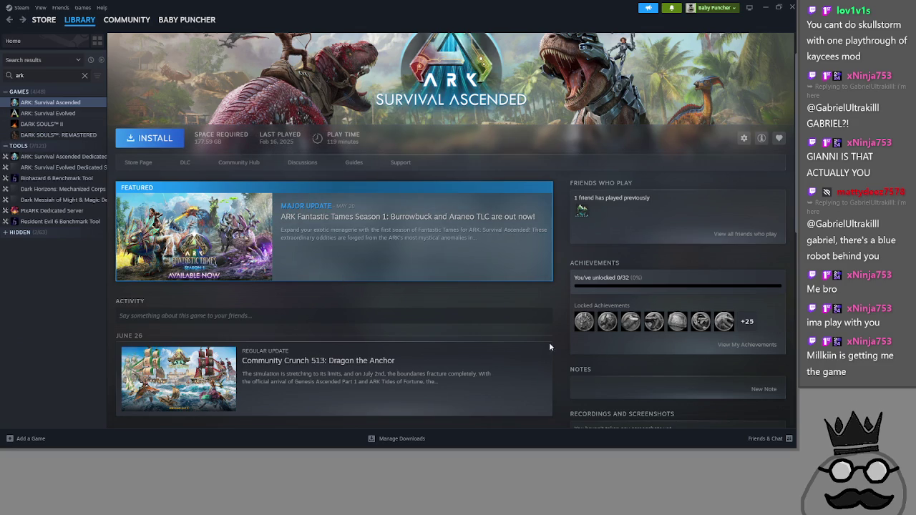
left_click(48, 113)
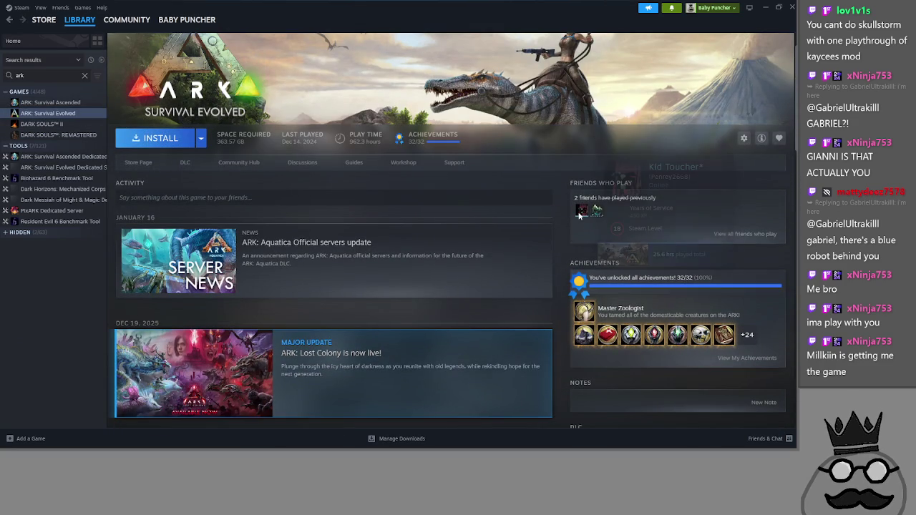
mouse_move(580, 214)
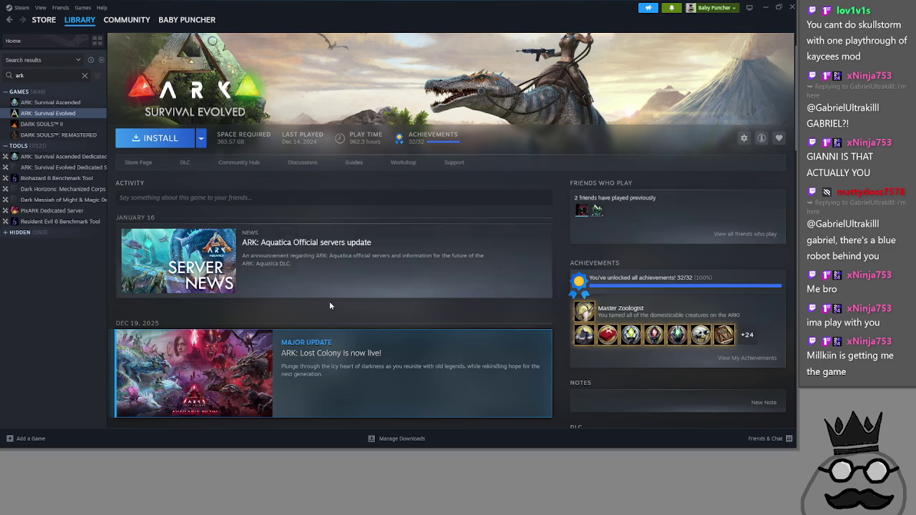
left_click(49, 103)
left_click(84, 76)
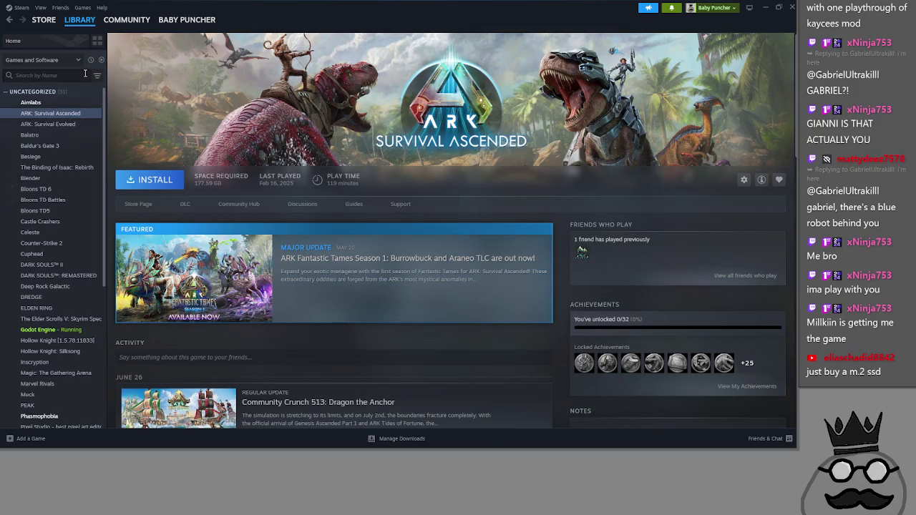
left_click(71, 41)
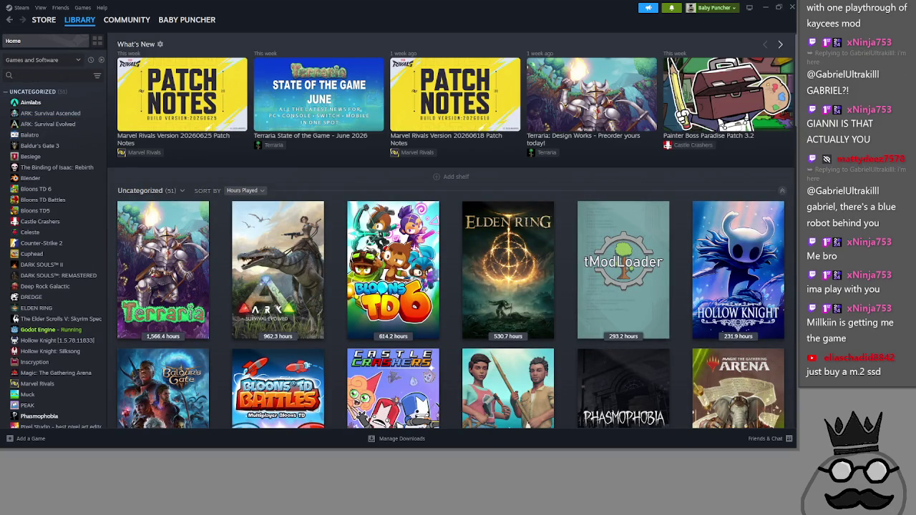
Step: Toggle the Start menu, then open File Explorer on This PC and move it aside
key("alt+Tab")
key("Tab")
key("Tab")
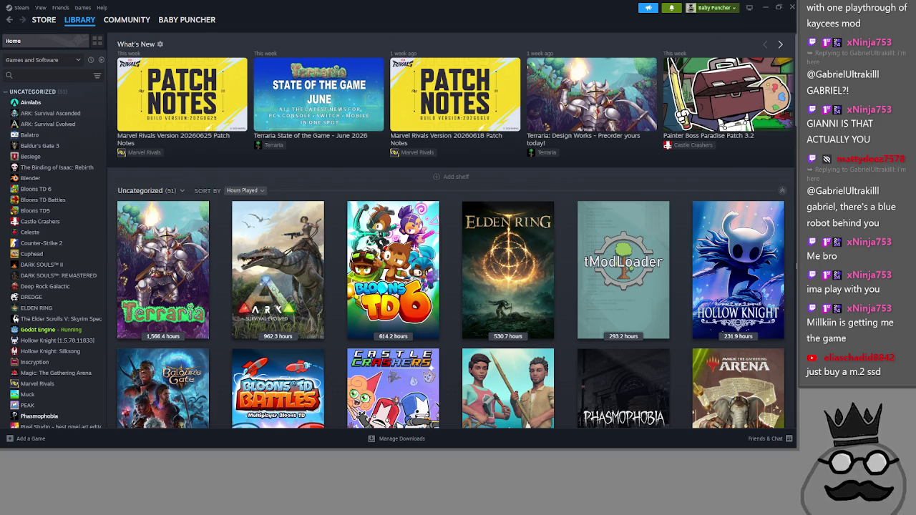
key("super")
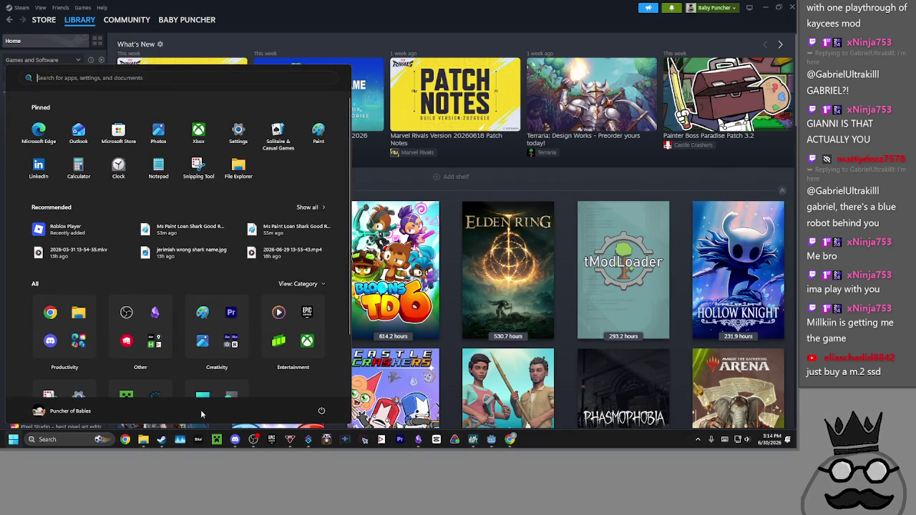
key("super")
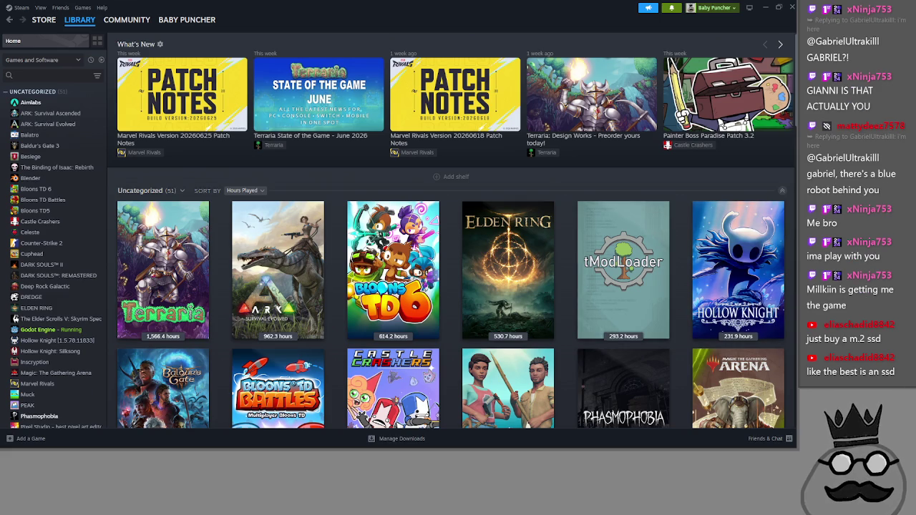
key("super+e")
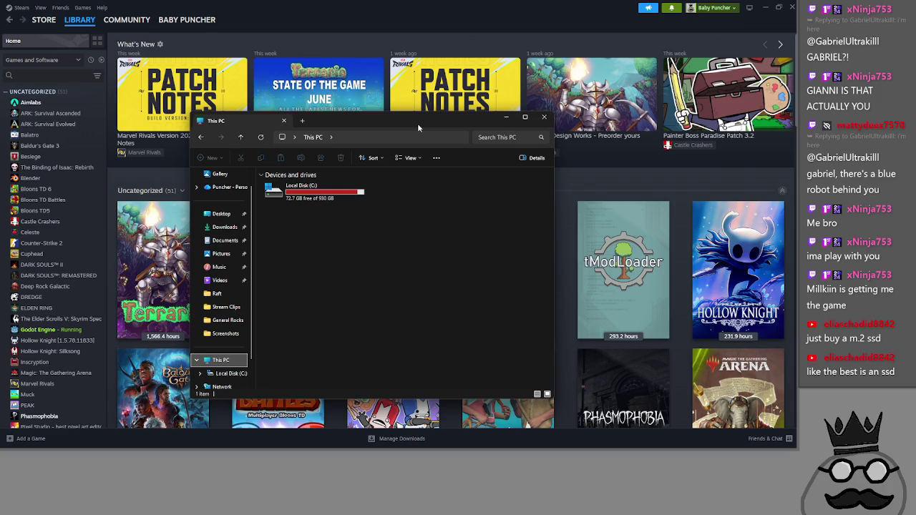
left_click_drag(417, 123, 909, 122)
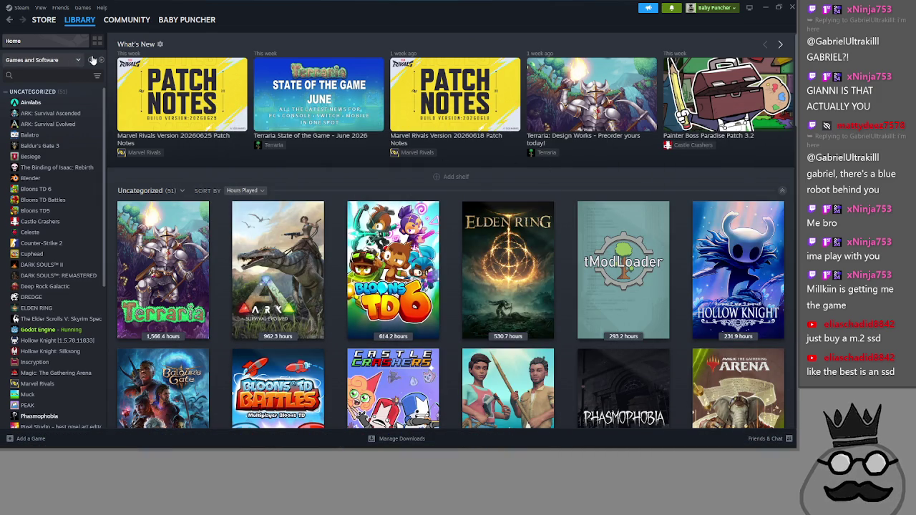
Step: Filter the Steam library to the nine ready-to-play games and minimize Steam
left_click(101, 60)
scroll(179, 186, "down", 2)
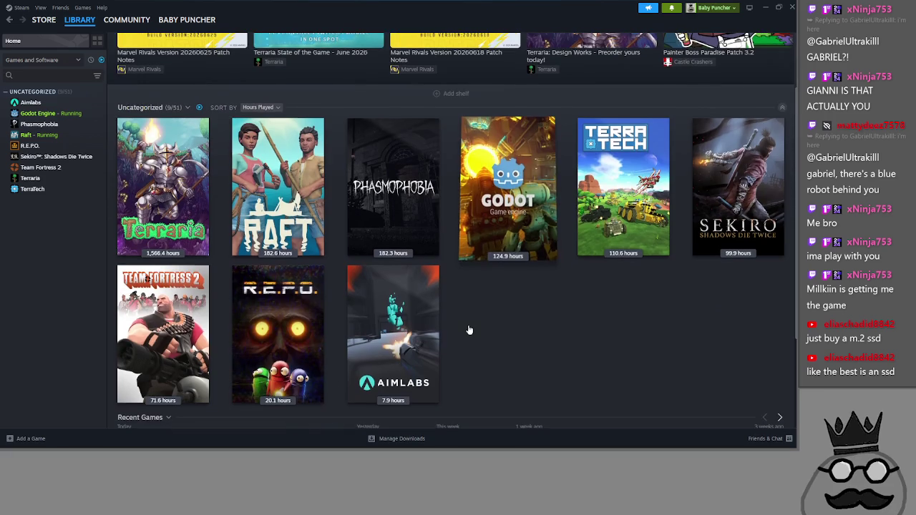
left_click(767, 7)
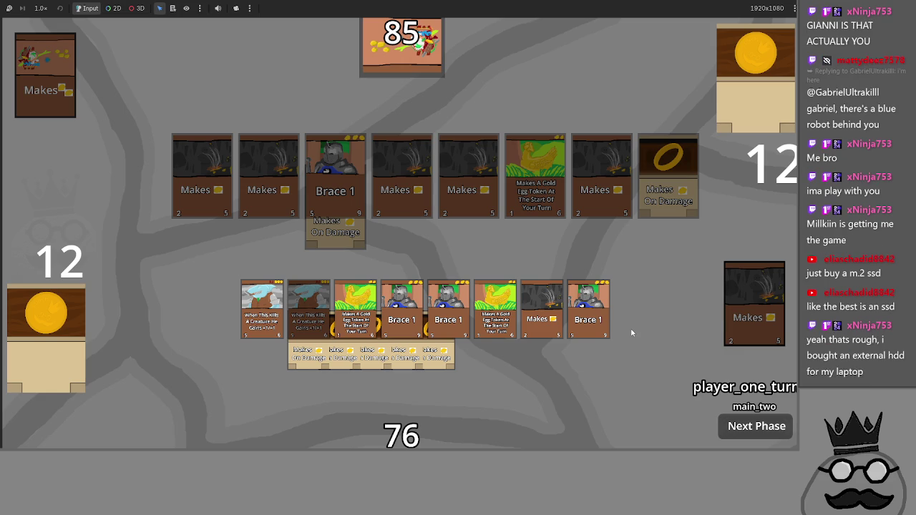
Step: Stop the running game and open main.gd in the script editor after glancing at loan_shark.gd
key("F8")
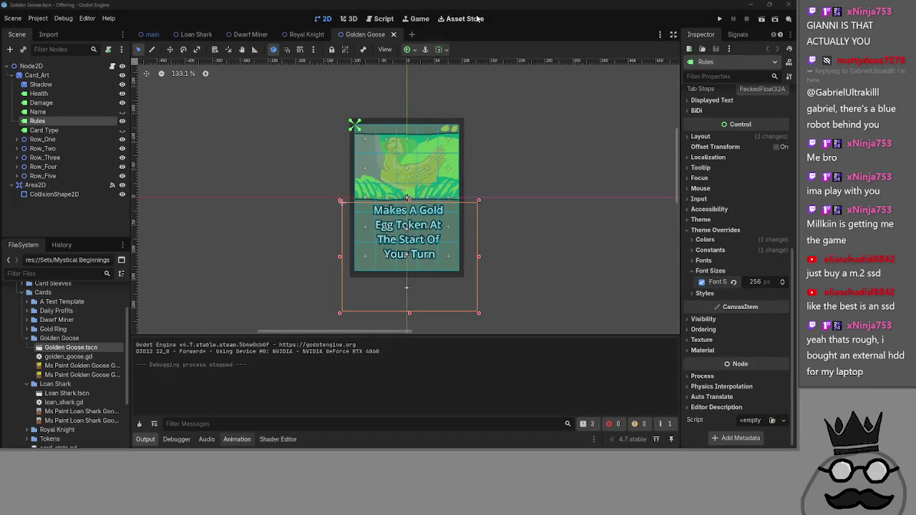
left_click(379, 18)
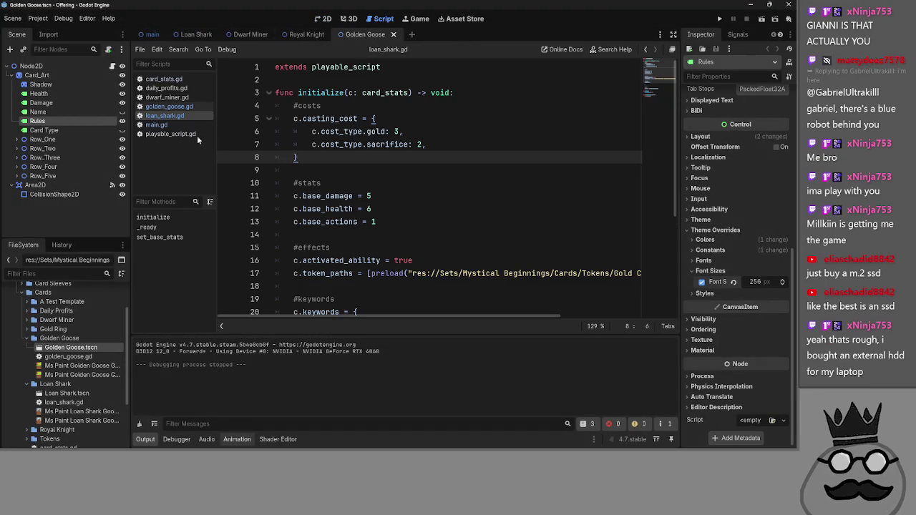
left_click(158, 124)
left_click(165, 115)
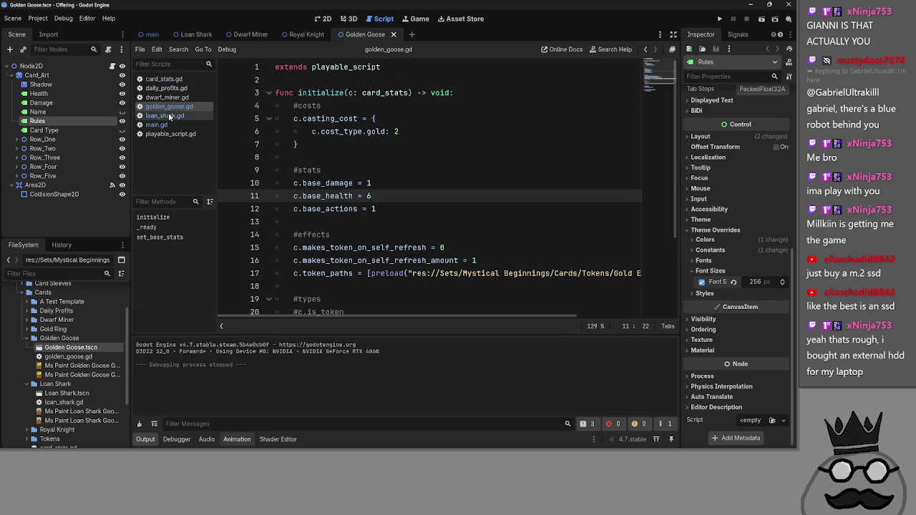
left_click(157, 125)
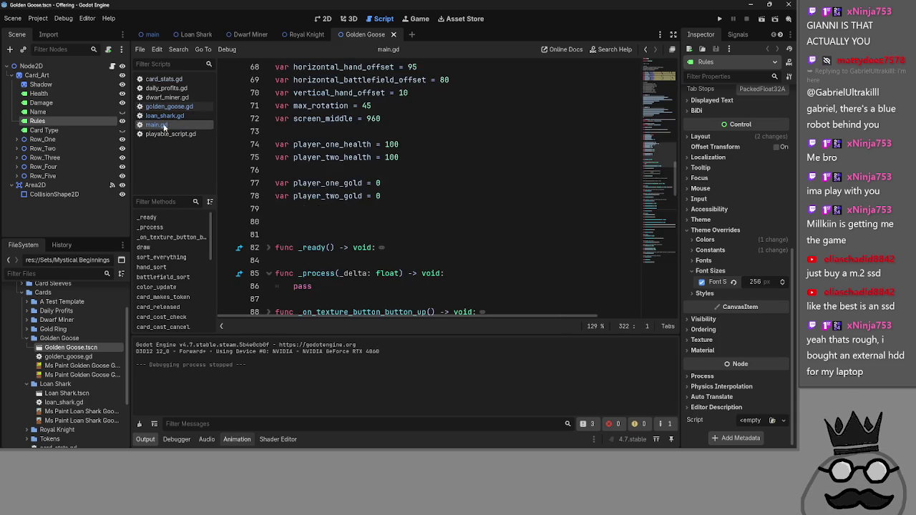
Step: Expand and review deal_combat_damage on line 419, then switch to Steam
scroll(451, 285, "down", 10)
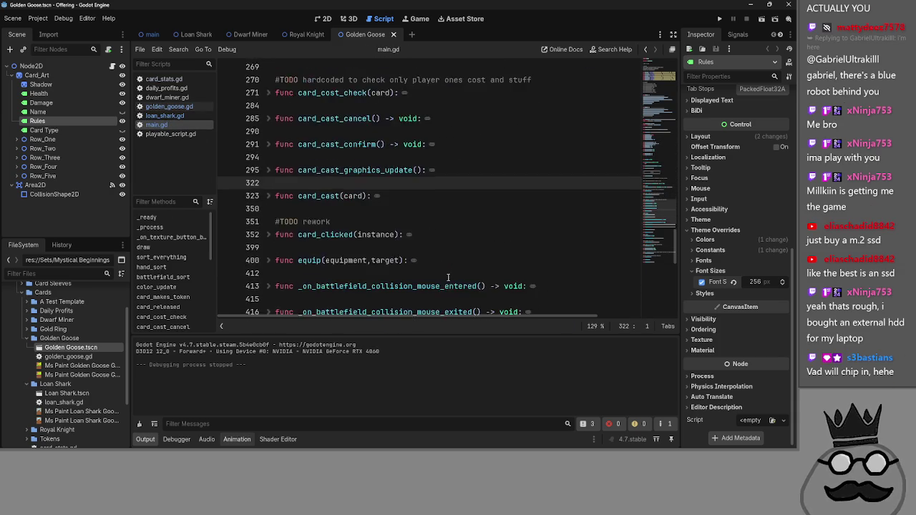
scroll(448, 277, "down", 10)
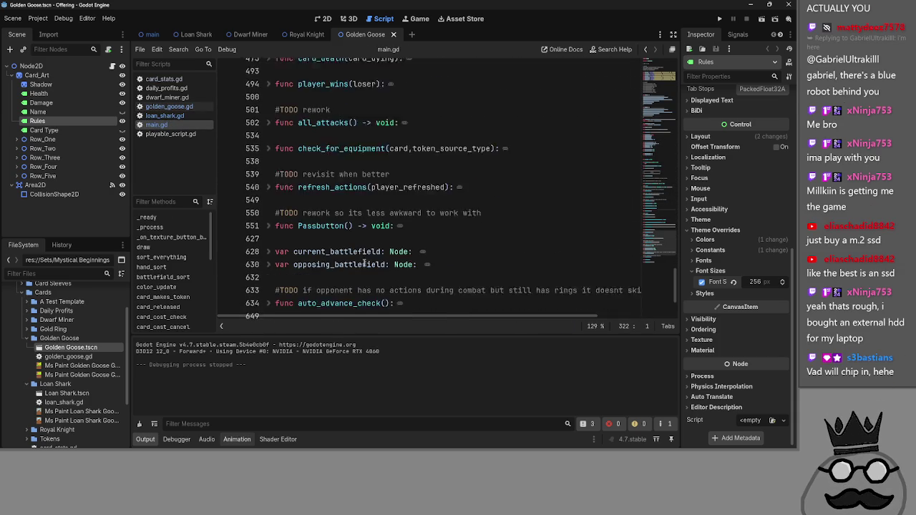
scroll(351, 263, "up", 9)
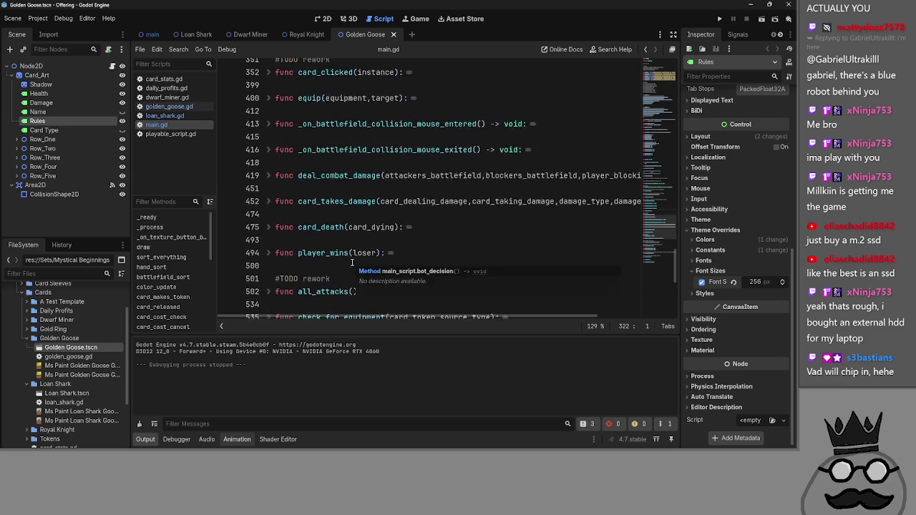
left_click(267, 214)
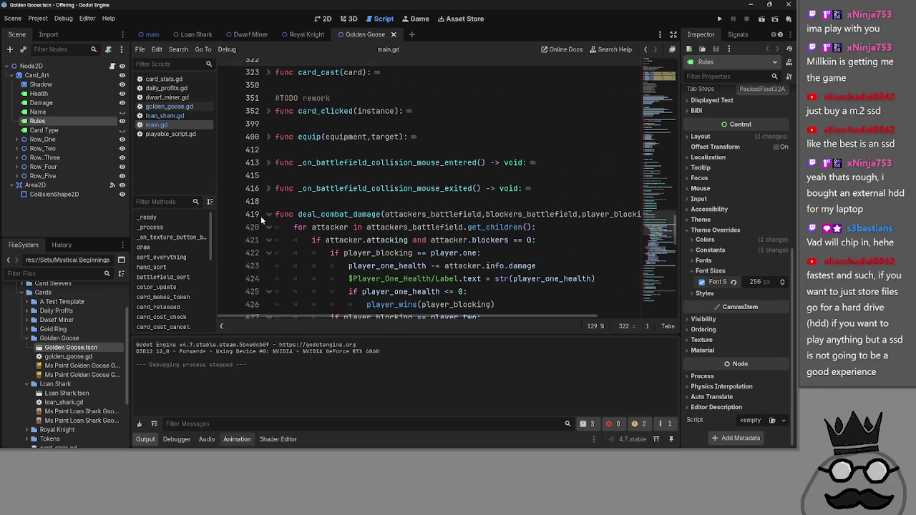
scroll(458, 246, "down", 1)
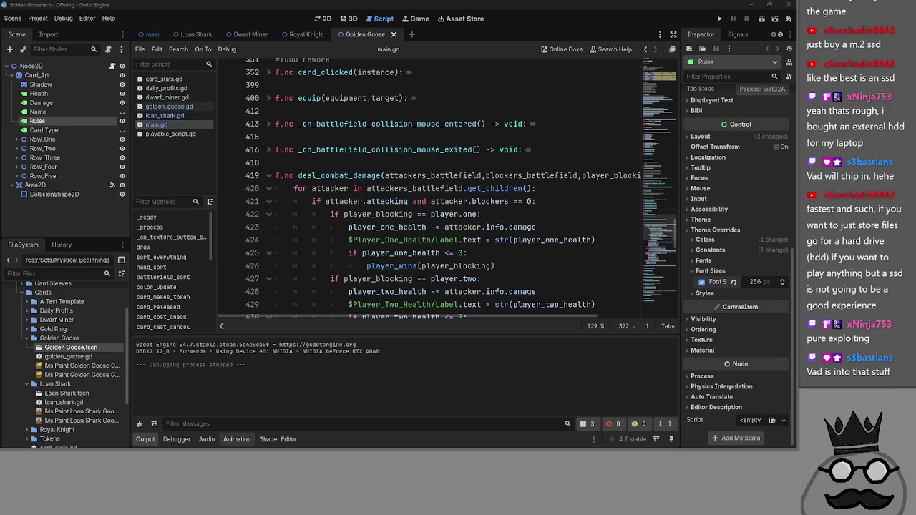
mouse_move(163, 447)
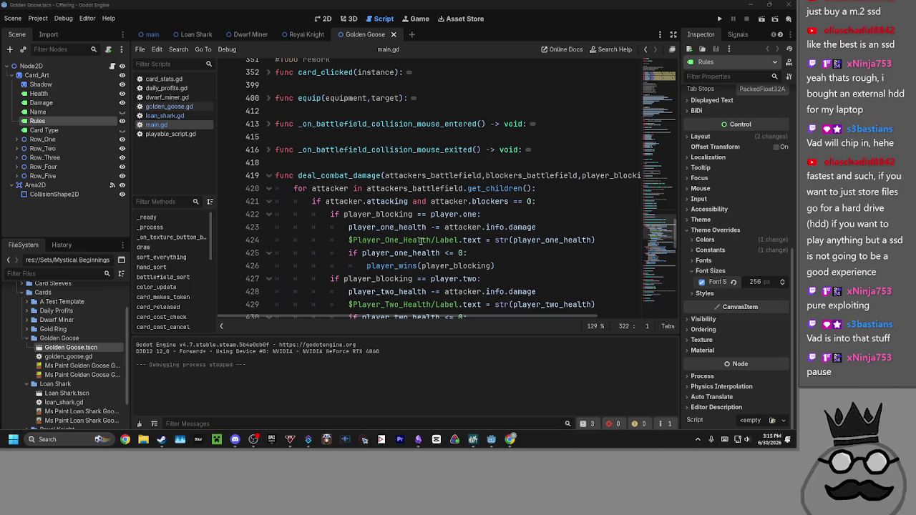
key("alt+Tab")
key("alt+Tab")
key("alt+Tab")
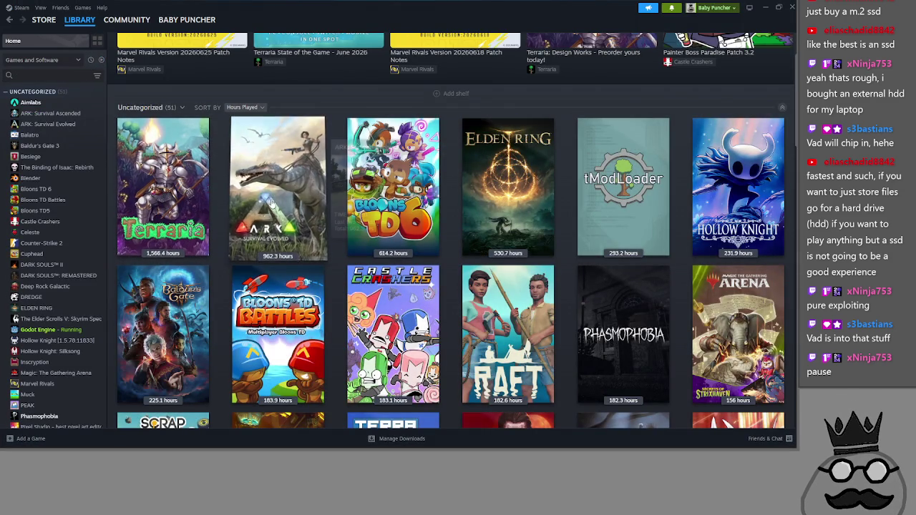
Step: Filter Steam's library back to only the nine installed games
scroll(562, 355, "down", 8)
scroll(562, 355, "down", 10)
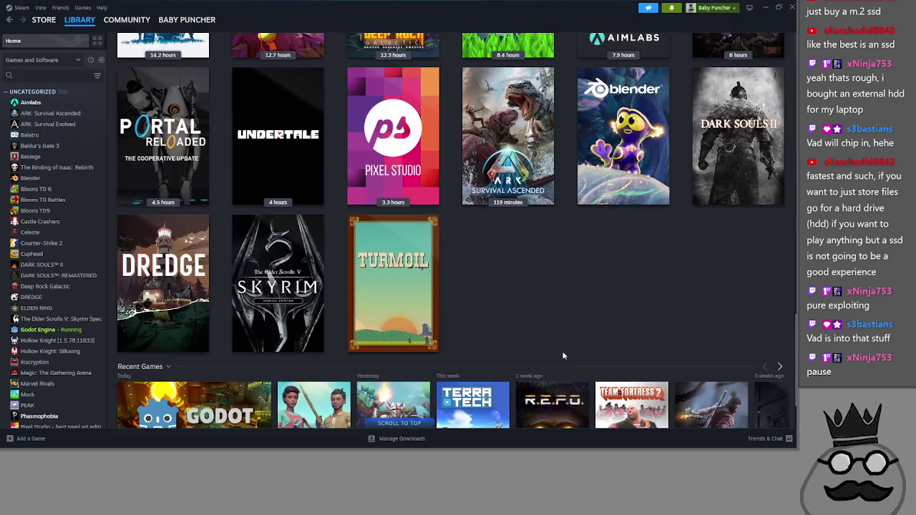
scroll(562, 355, "up", 3)
scroll(562, 355, "down", 3)
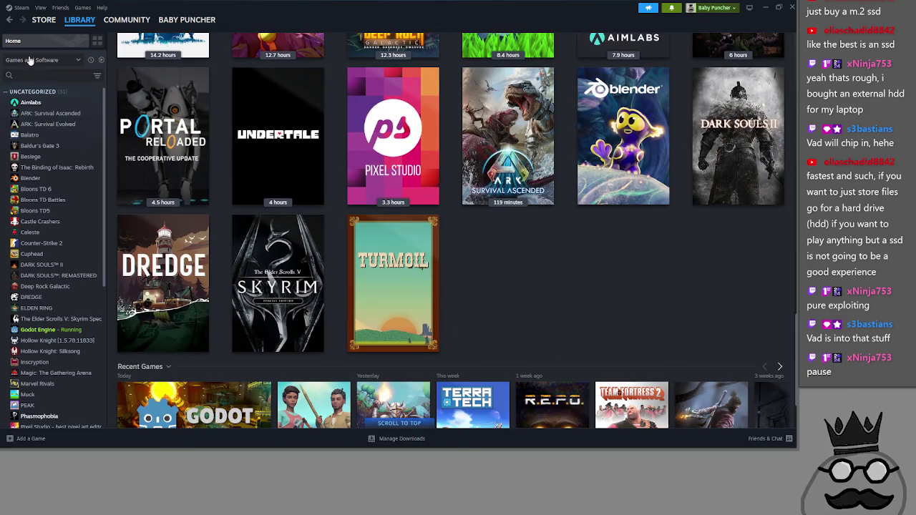
left_click(101, 59)
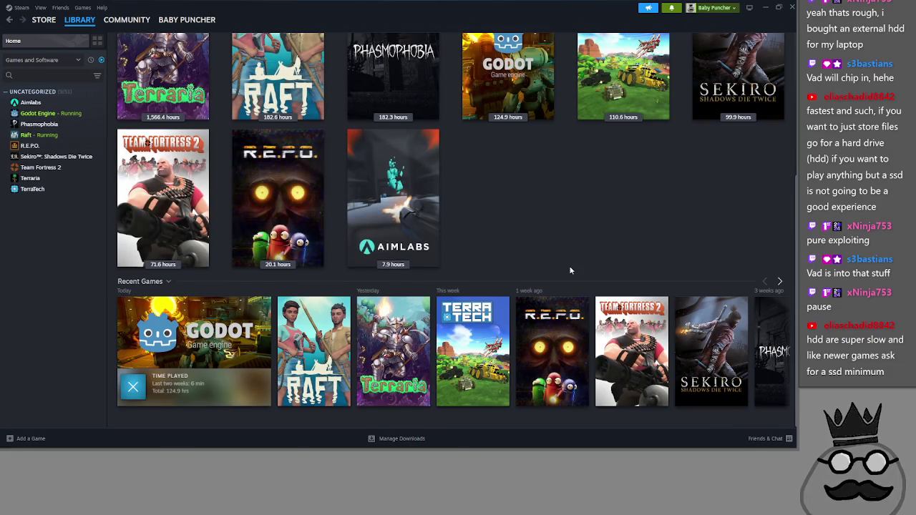
scroll(540, 323, "up", 2)
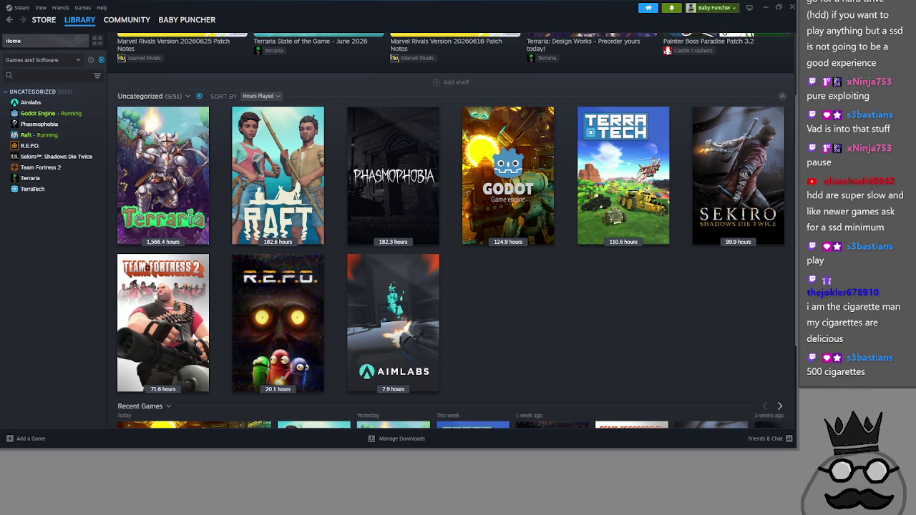
Step: Cycle through open windows, briefly bringing Raft forward, then land on the Godot editor
key("alt+Tab")
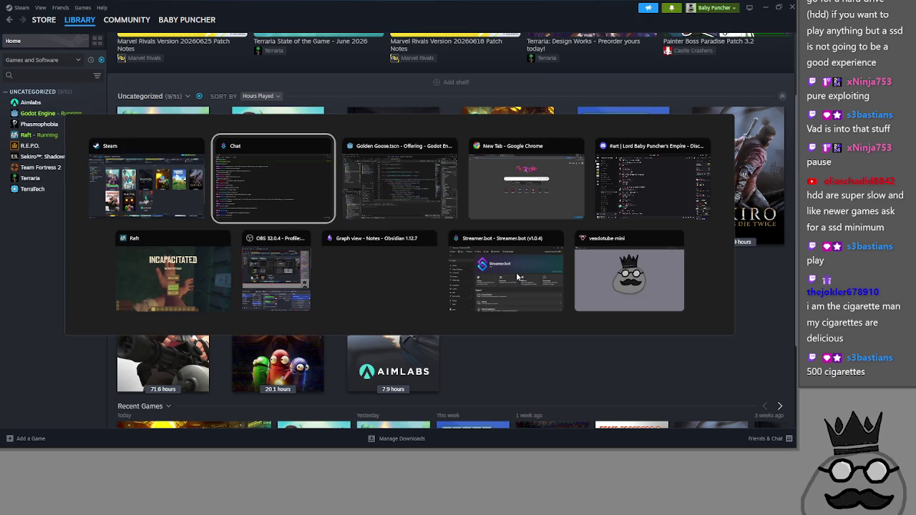
key("Tab")
key("Tab")
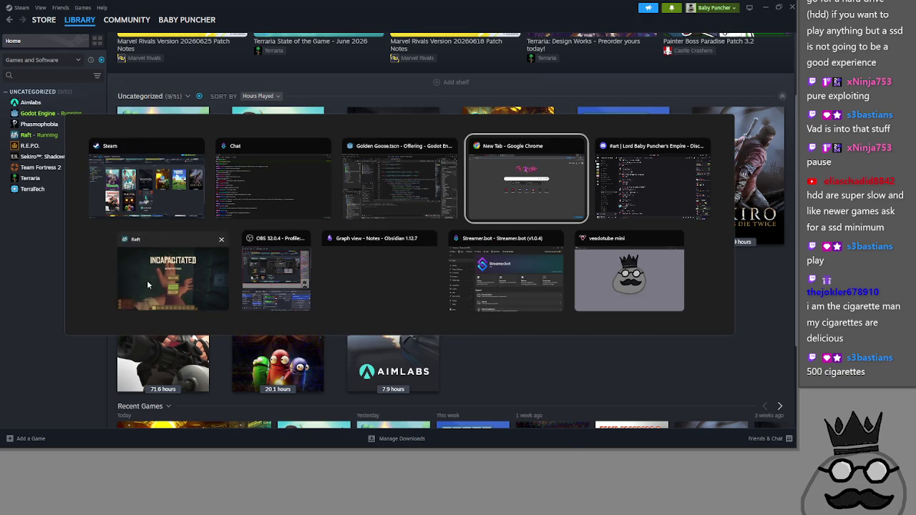
left_click(147, 284)
key("alt+Tab")
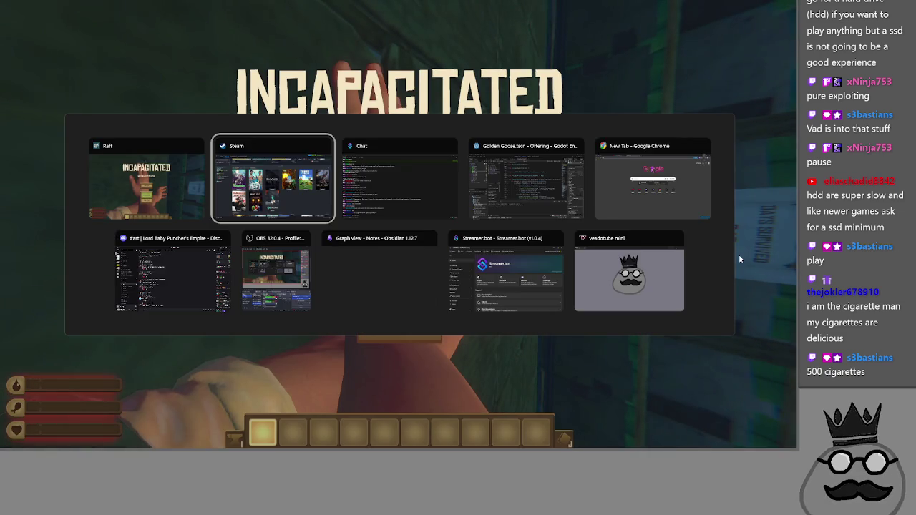
key("Escape")
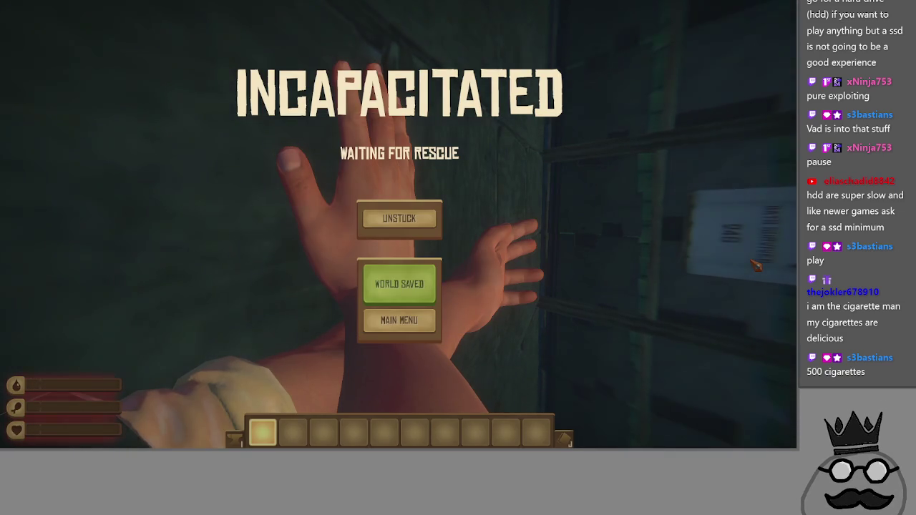
key("alt+Tab")
key("Tab")
key("Tab")
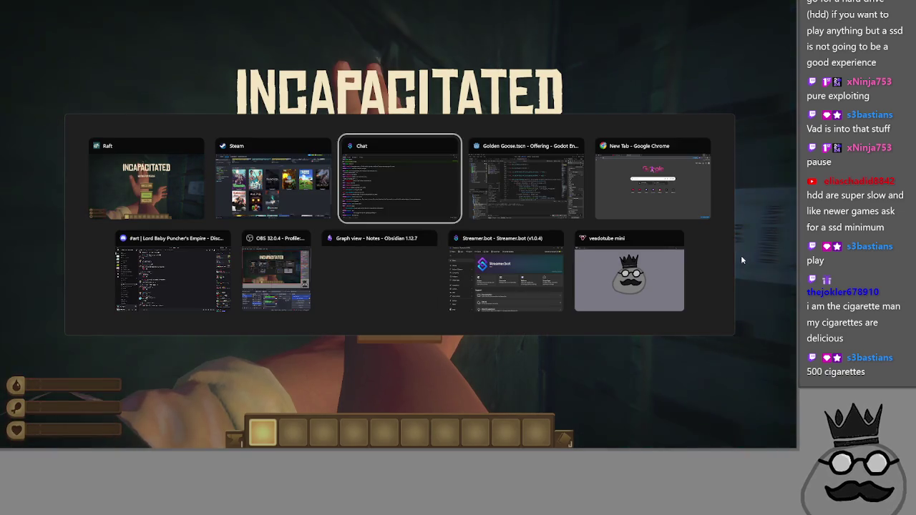
key("Tab")
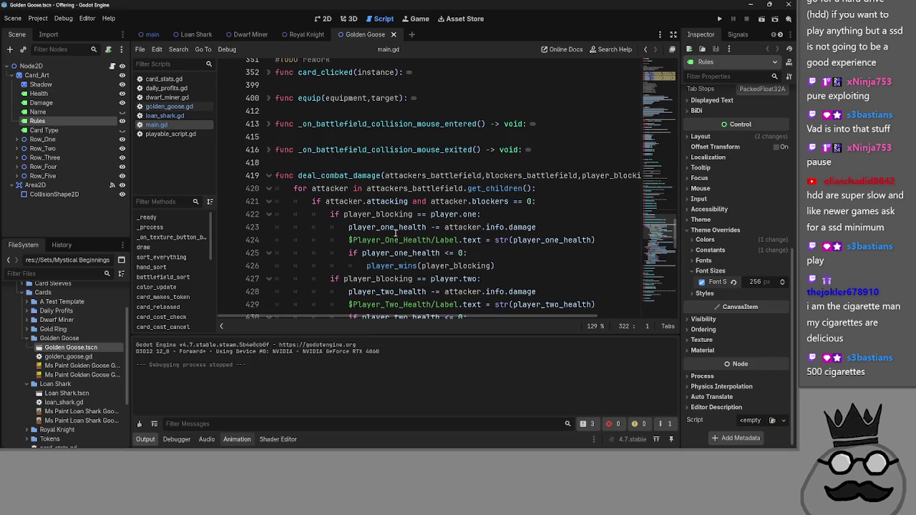
Step: Collapse the deal_combat_damage function on line 419 in main.gd
scroll(394, 230, "down", 2)
scroll(429, 286, "up", 2)
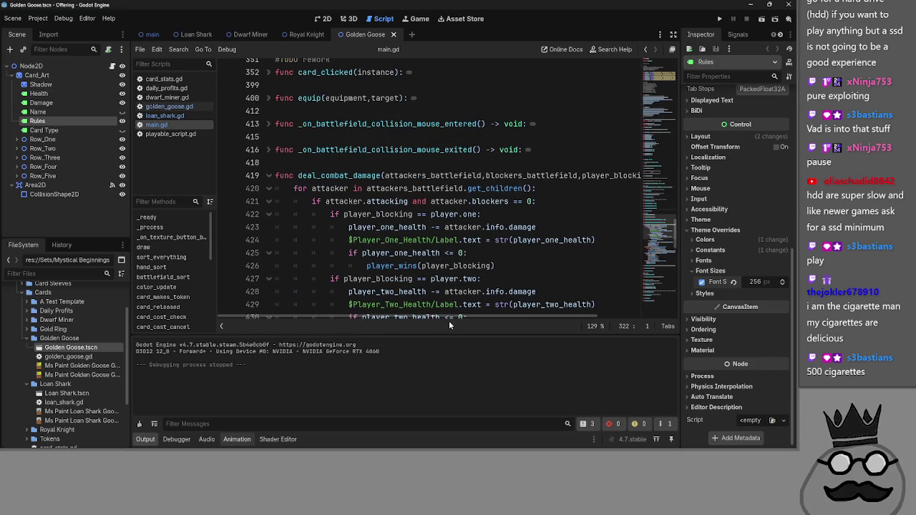
mouse_move(449, 318)
left_mouse_down()
mouse_move(477, 320)
mouse_move(440, 320)
left_mouse_up()
left_click(452, 178)
double_click(451, 175)
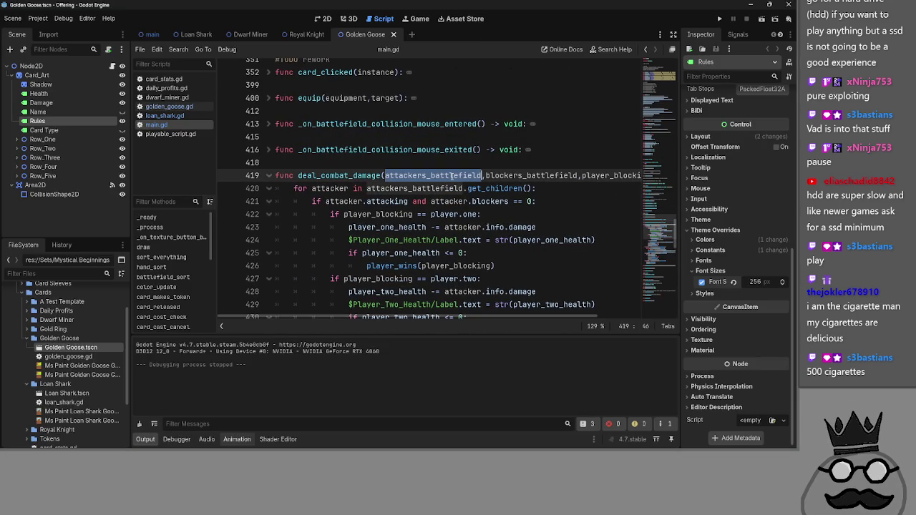
left_click(259, 173)
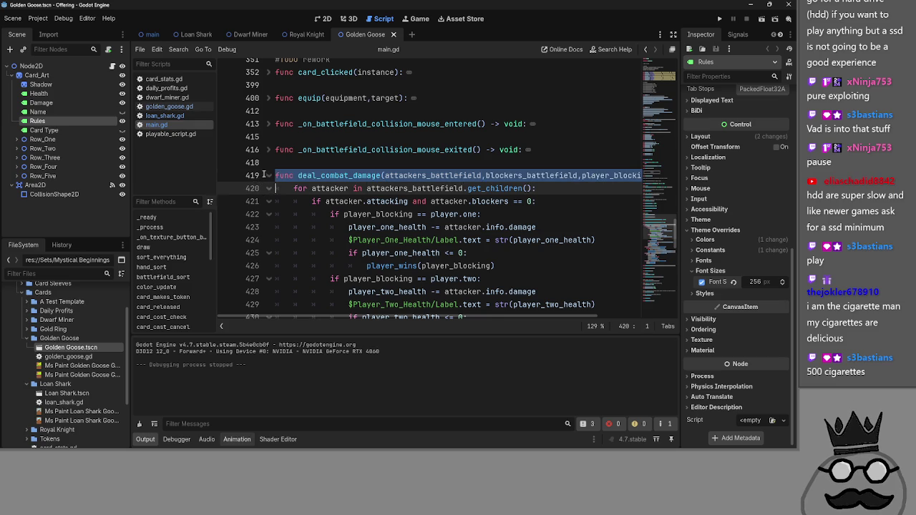
left_click(268, 176)
left_click(297, 162)
Step: Expand card_takes_damage and briefly expand and refold card_death to check it
left_click(268, 203)
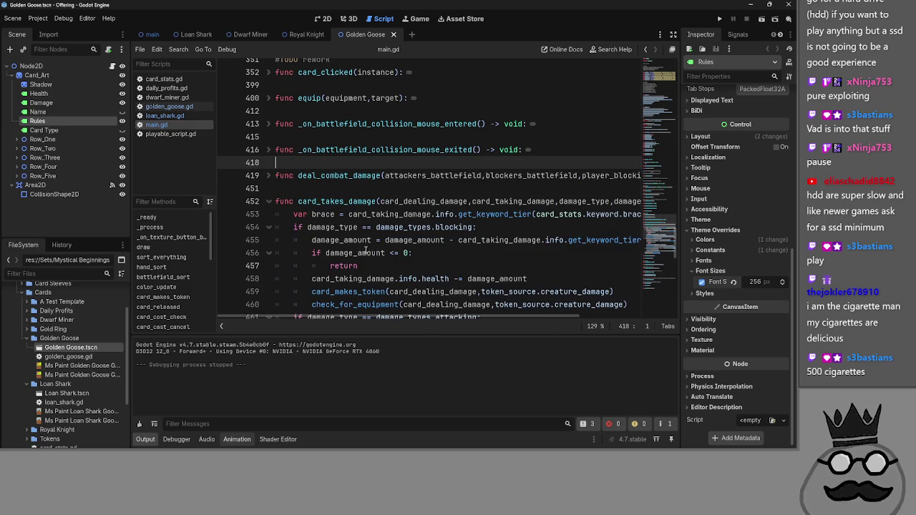
scroll(415, 234, "down", 1)
scroll(415, 234, "down", 5)
scroll(415, 236, "up", 5)
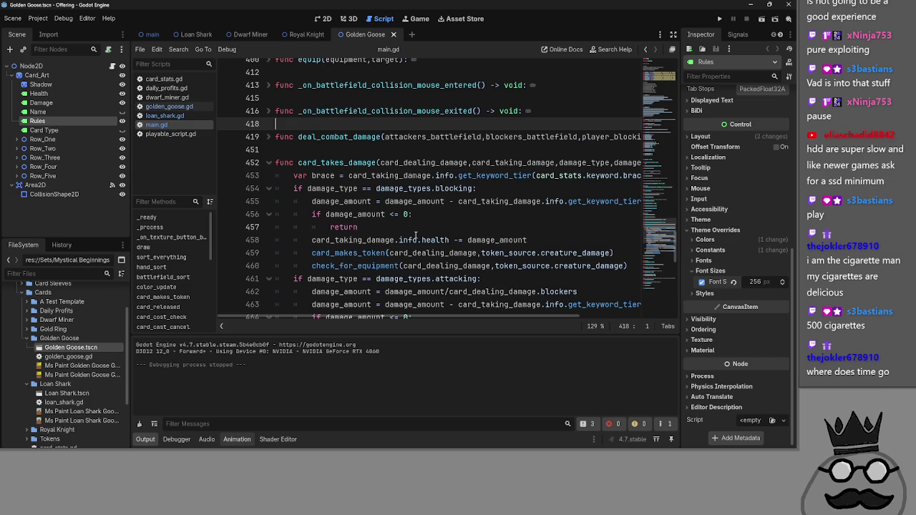
scroll(415, 236, "down", 6)
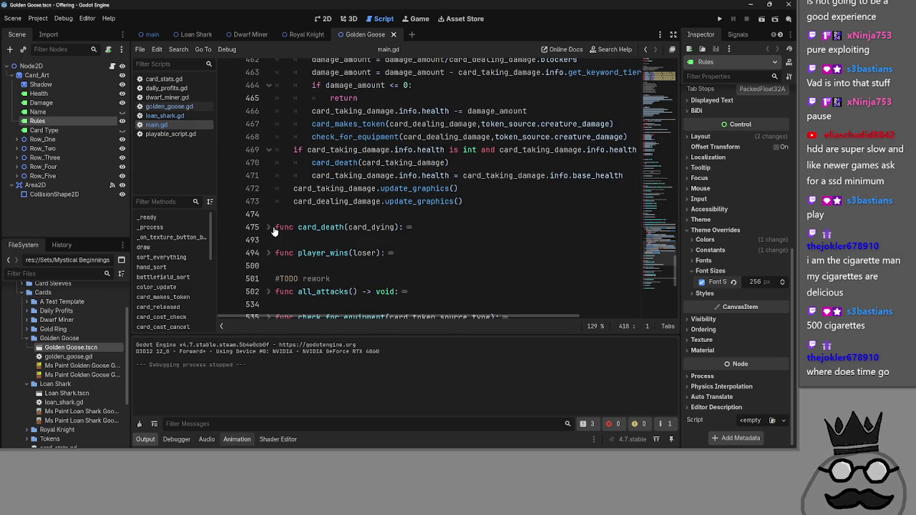
left_click(270, 227)
left_click(269, 227)
scroll(361, 255, "up", 5)
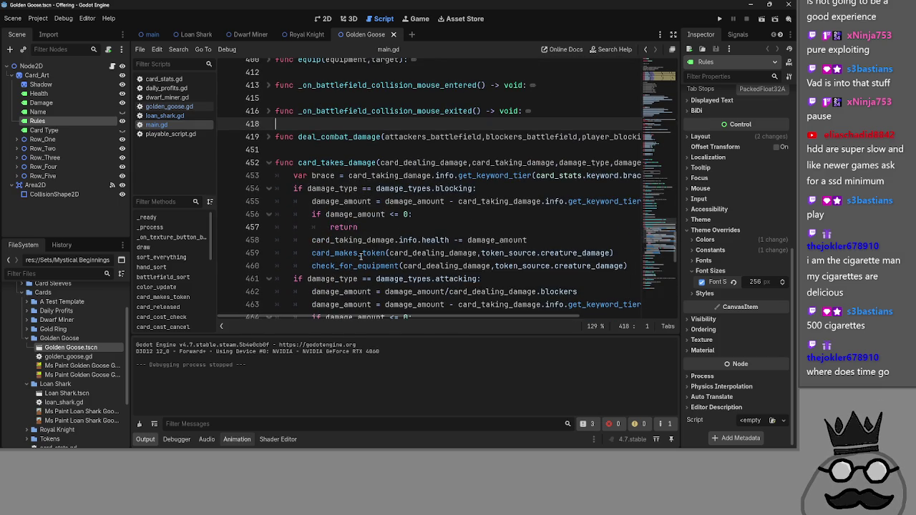
left_click(367, 150)
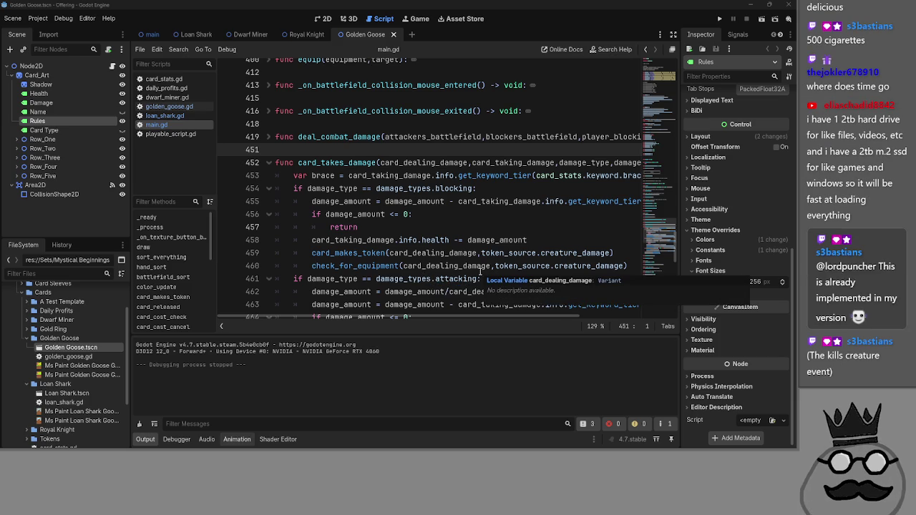
Step: Inspect the card_takes_damage signature and its card_taking_damage and card_dealing_damage parameters
scroll(432, 261, "down", 4)
scroll(421, 204, "up", 4)
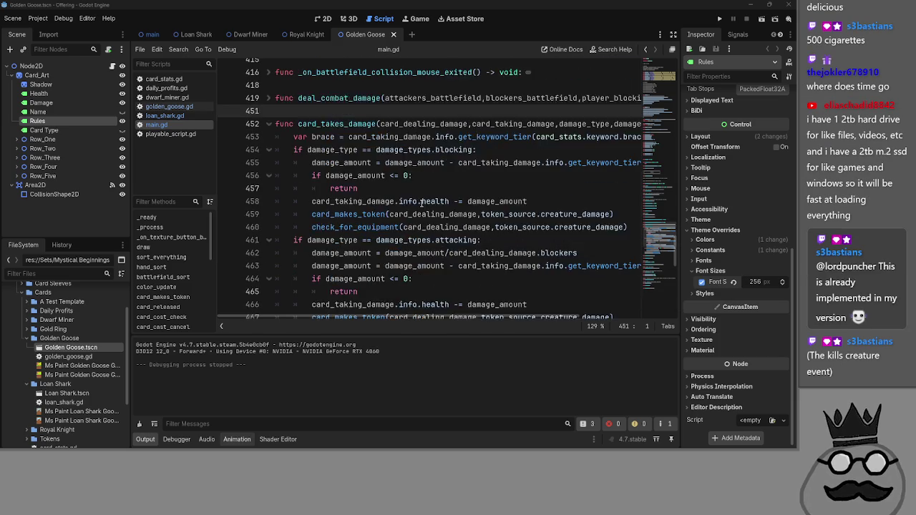
left_click(419, 227)
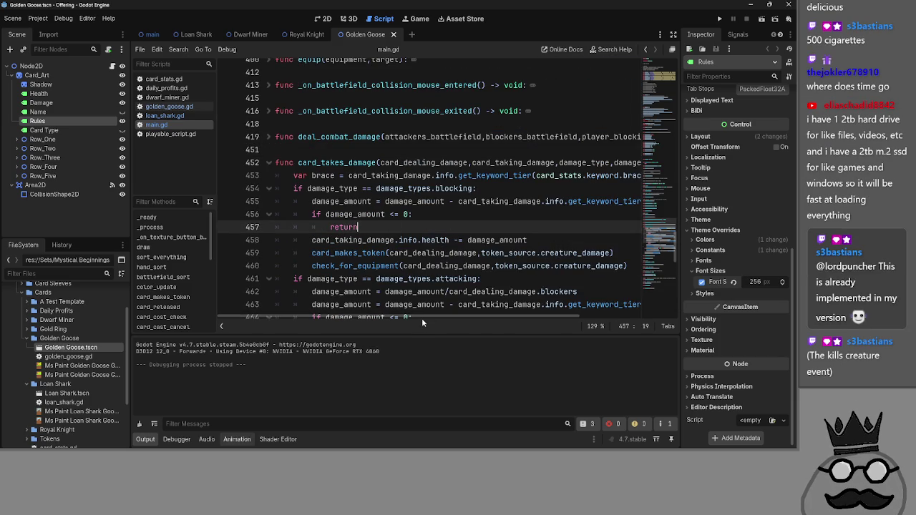
mouse_move(421, 317)
left_mouse_down()
mouse_move(539, 327)
mouse_move(494, 327)
left_mouse_up()
double_click(469, 163)
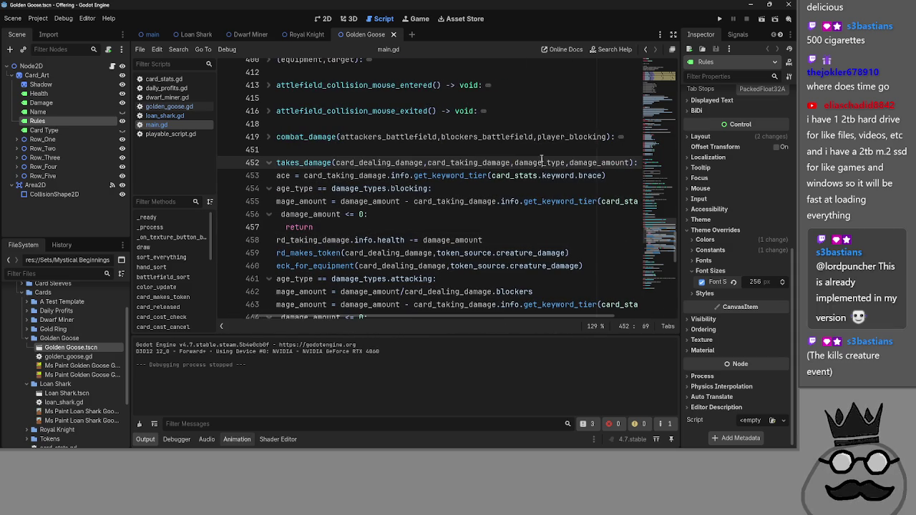
left_click(392, 162)
double_click(393, 161)
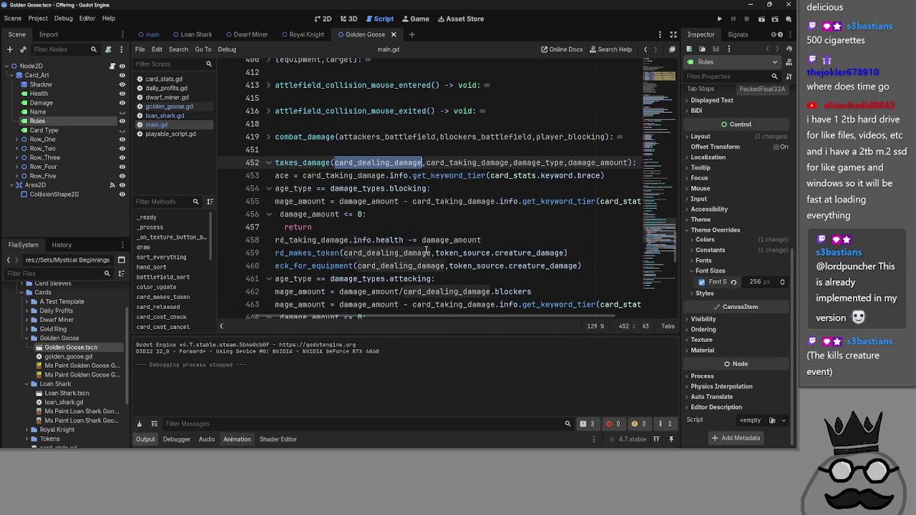
left_click_drag(429, 317, 386, 317)
scroll(369, 266, "down", 3)
scroll(370, 266, "down", 5)
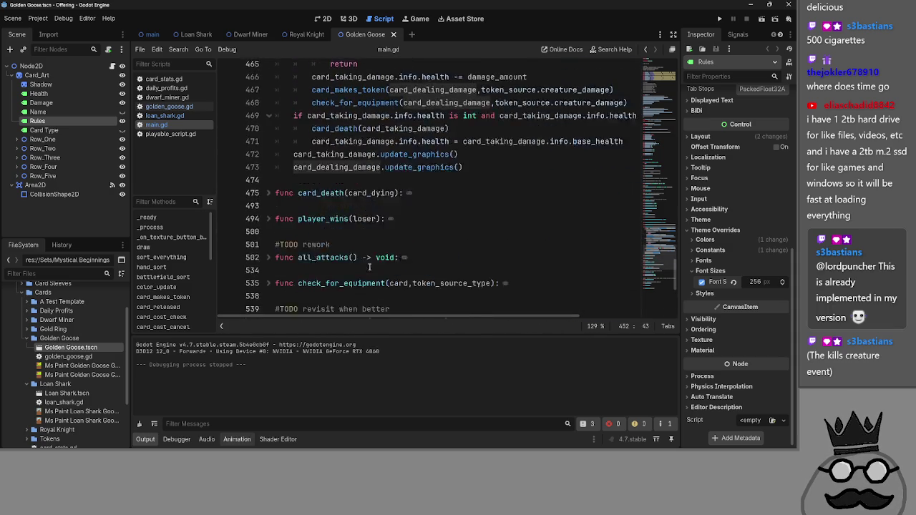
scroll(269, 152, "down", 2)
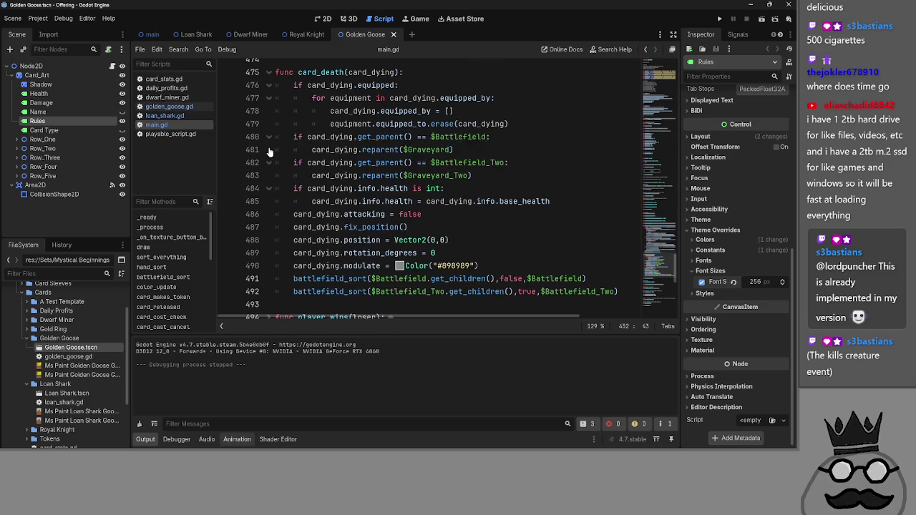
scroll(269, 152, "up", 2)
Step: Fold card_death and place the caret after the card_death call on line 470
left_click(269, 115)
scroll(271, 113, "up", 5)
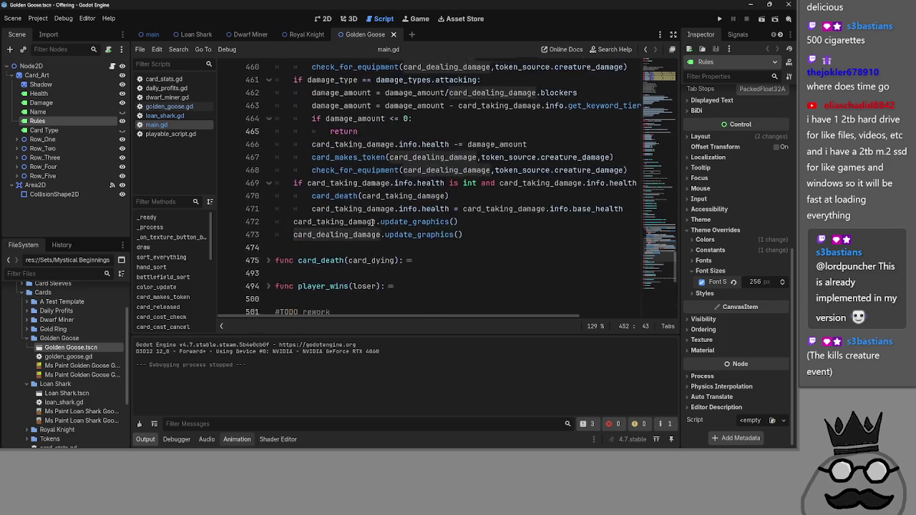
scroll(444, 248, "up", 2)
scroll(461, 244, "down", 2)
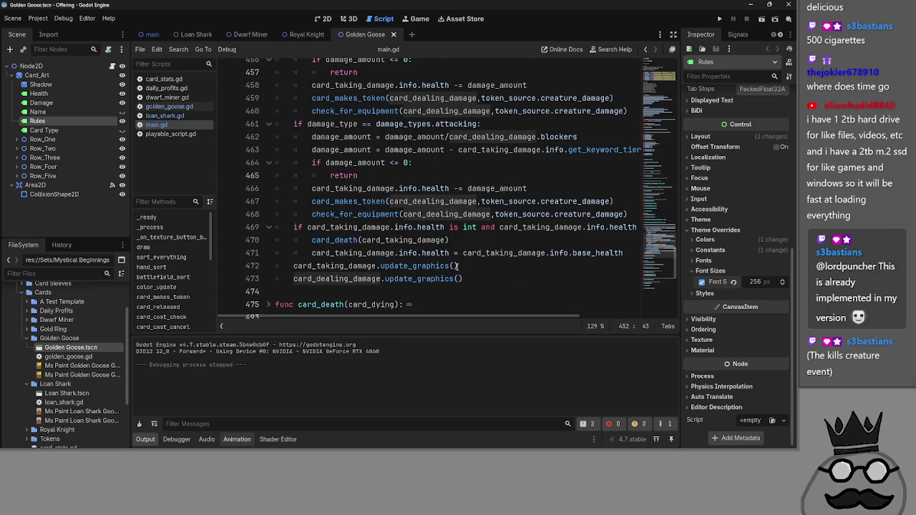
left_click(458, 252)
left_click(458, 241)
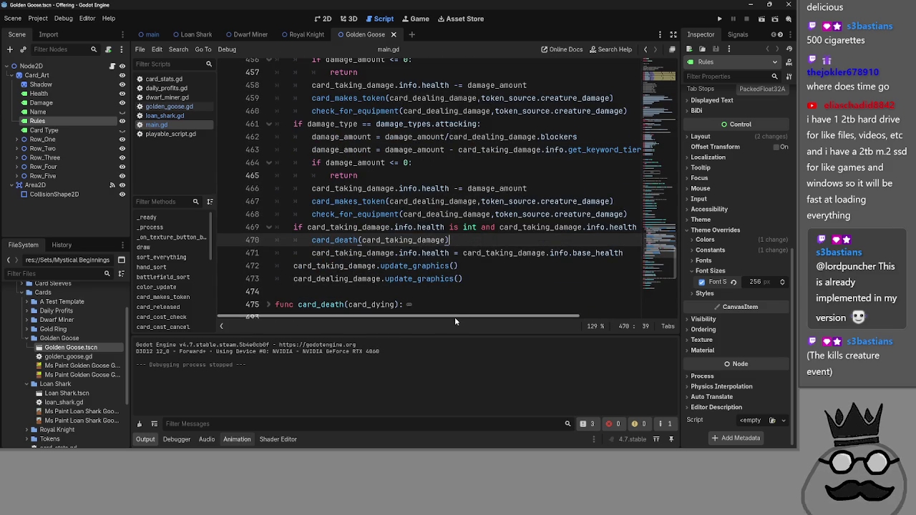
double_click(479, 253)
left_click(502, 241)
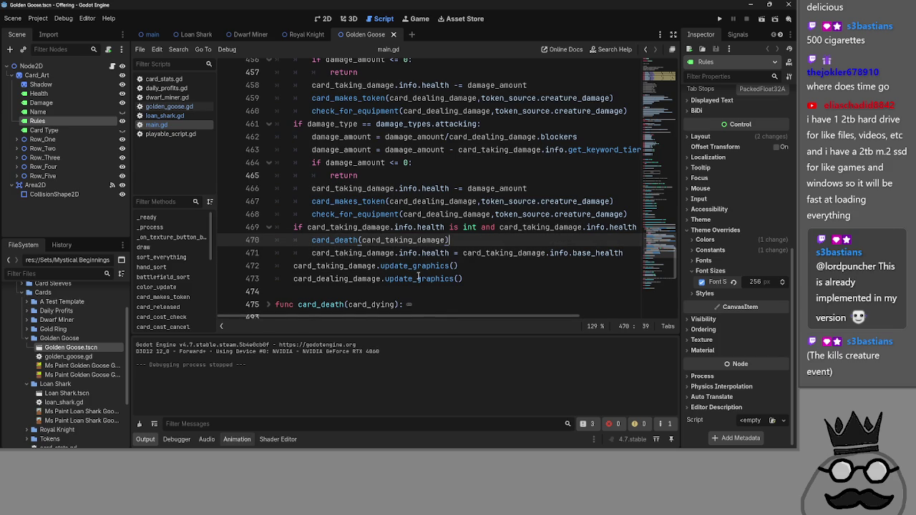
Step: Insert and then remove a line break at the card_death call on line 470
key("Return")
key("BackSpace")
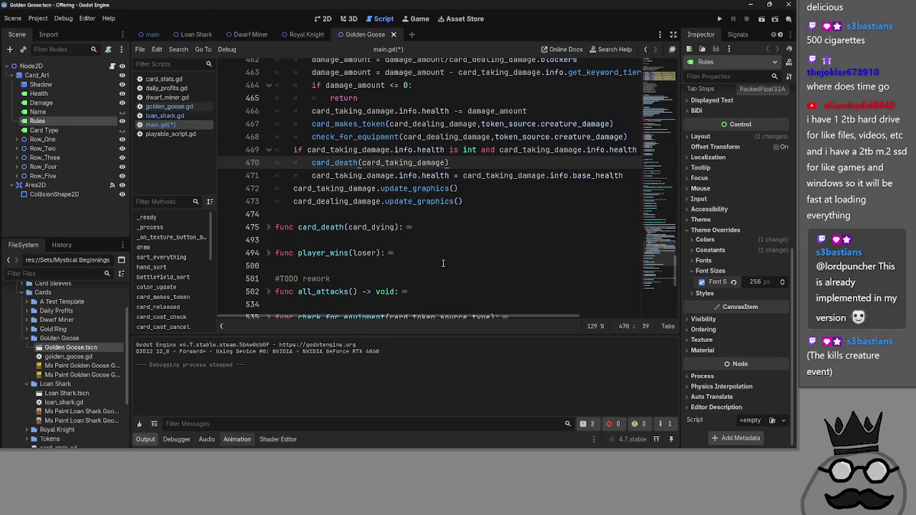
scroll(443, 263, "down", 1)
scroll(442, 263, "up", 5)
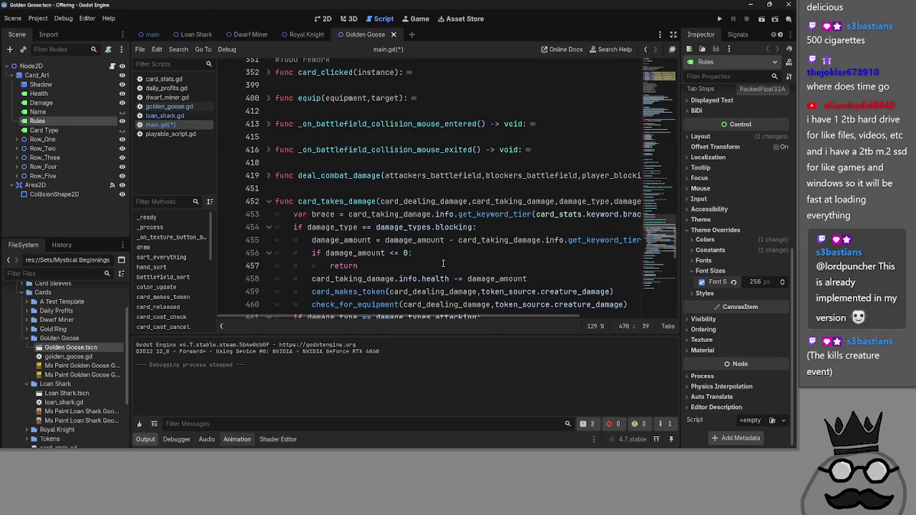
scroll(442, 263, "up", 1)
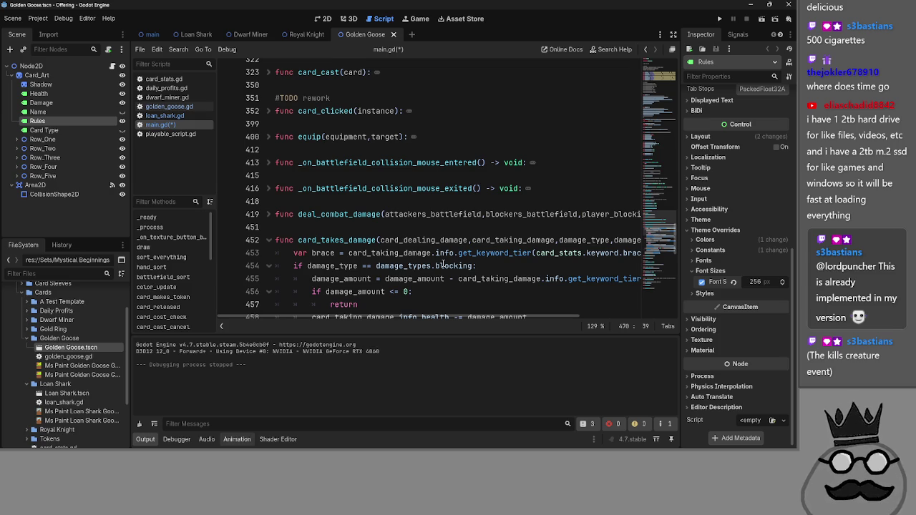
Step: Collapse the Golden Goose and Loan Shark folders in the FileSystem dock
left_click(27, 337)
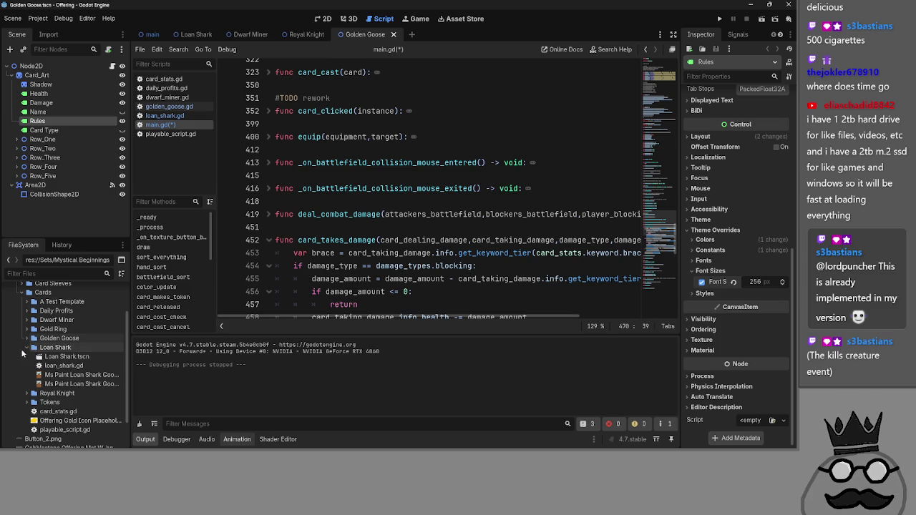
left_click(27, 347)
left_click(29, 357)
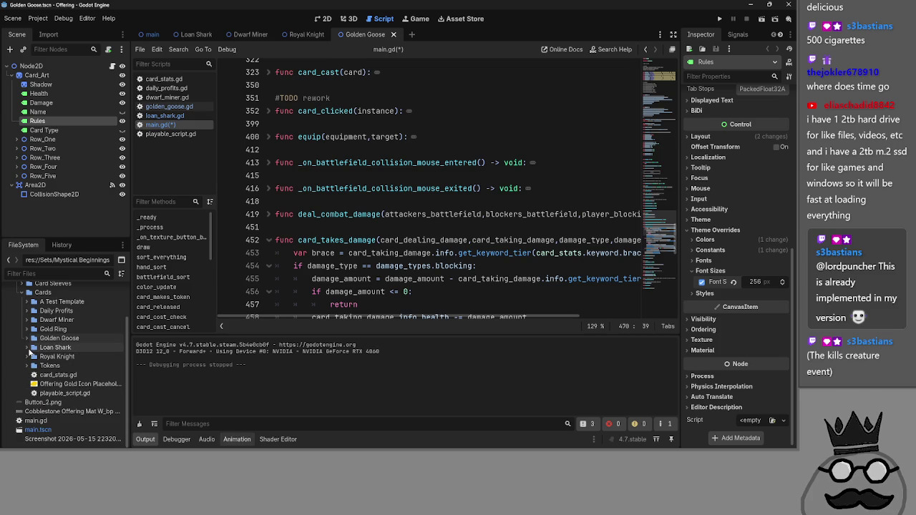
left_click(28, 356)
scroll(454, 281, "down", 3)
Step: Select the health check and card_death lines, then add and delete a line after card_death
scroll(455, 281, "down", 5)
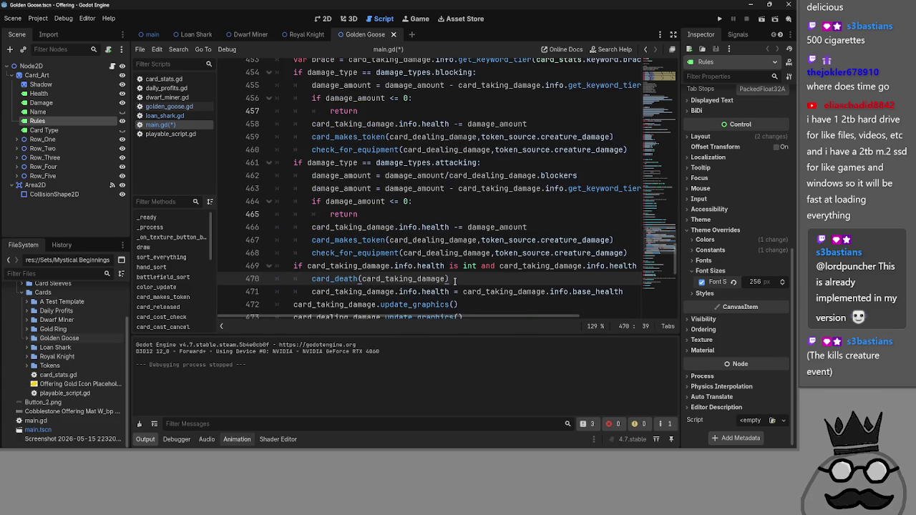
left_click_drag(460, 239, 293, 226)
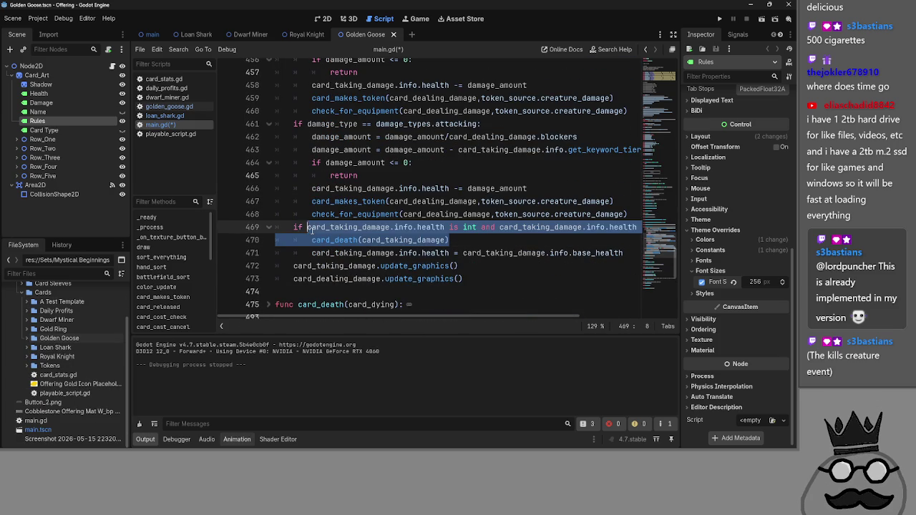
left_click(536, 246)
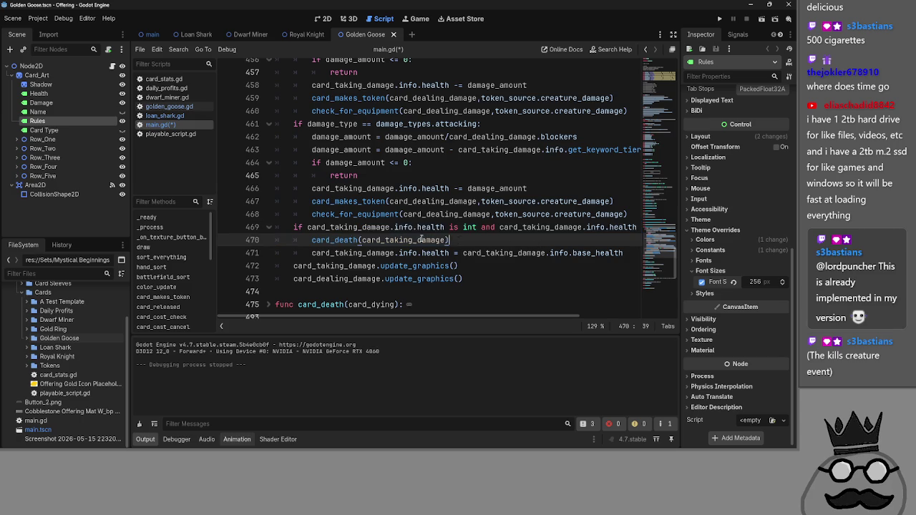
mouse_move(449, 240)
left_mouse_down()
mouse_move(283, 227)
mouse_move(308, 227)
mouse_move(294, 226)
left_mouse_up()
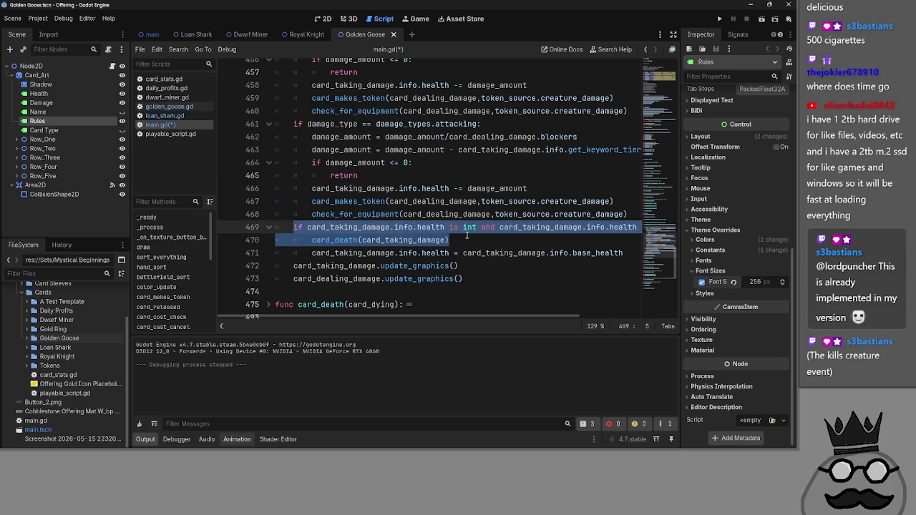
left_click(466, 235)
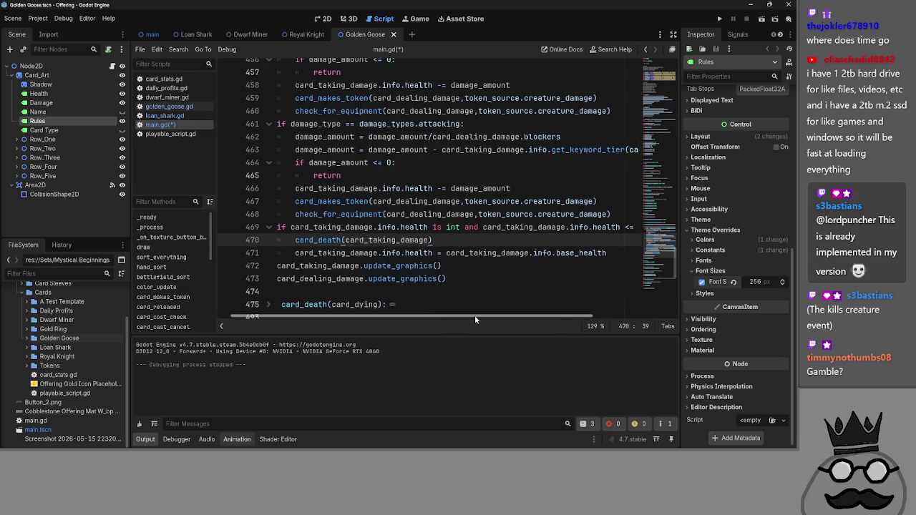
double_click(403, 226)
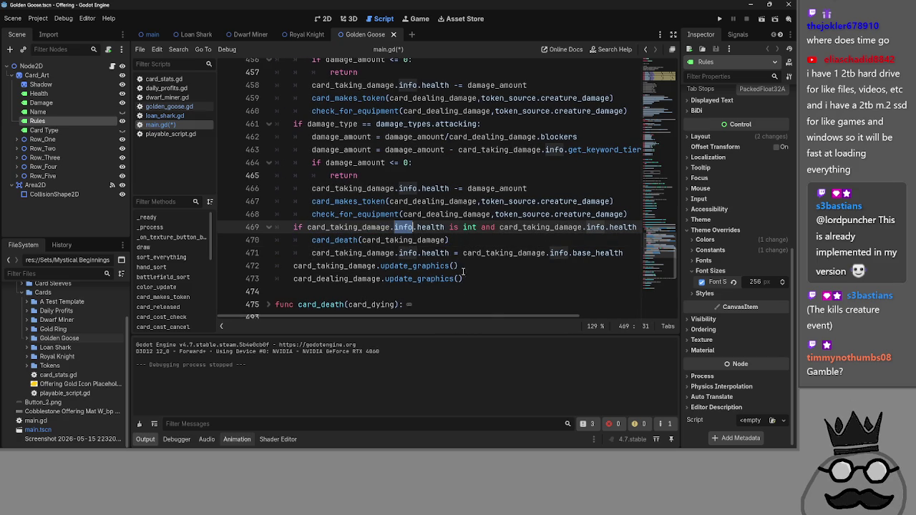
mouse_move(487, 314)
left_mouse_down()
mouse_move(544, 315)
mouse_move(532, 315)
left_mouse_up()
left_click(489, 240)
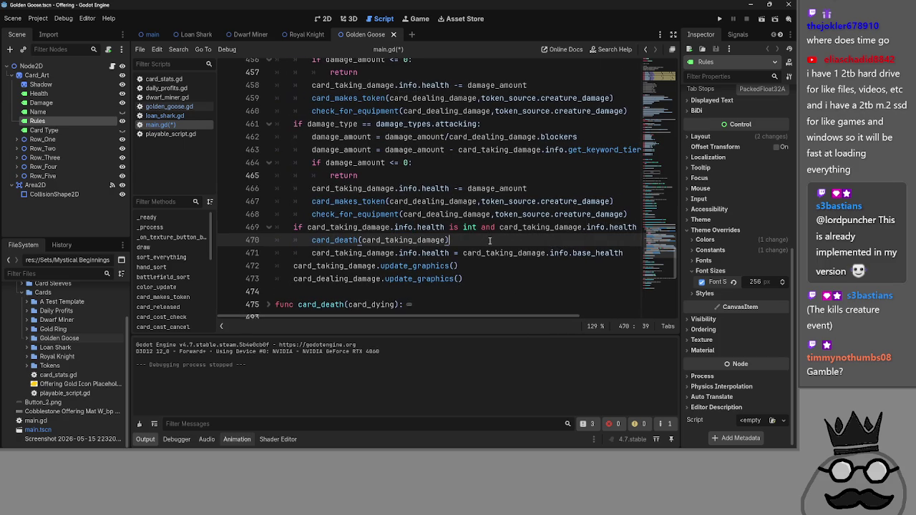
key("Return")
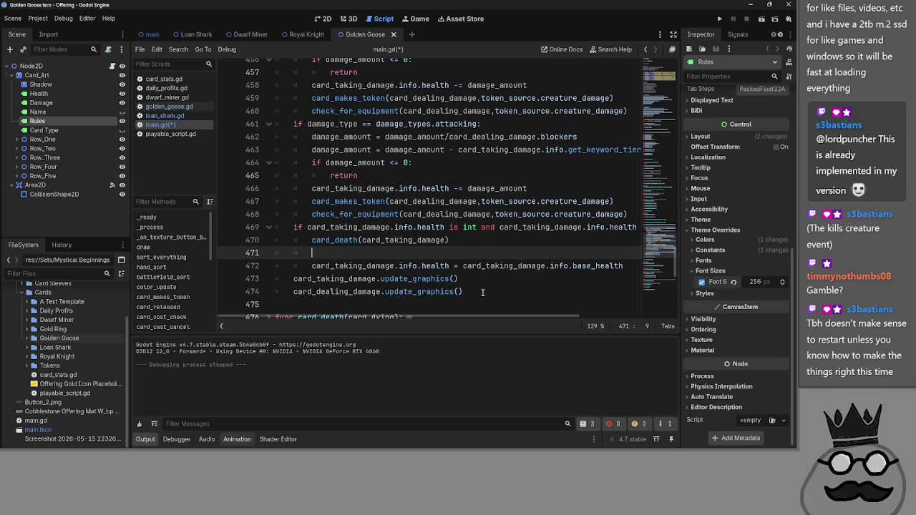
key("BackSpace")
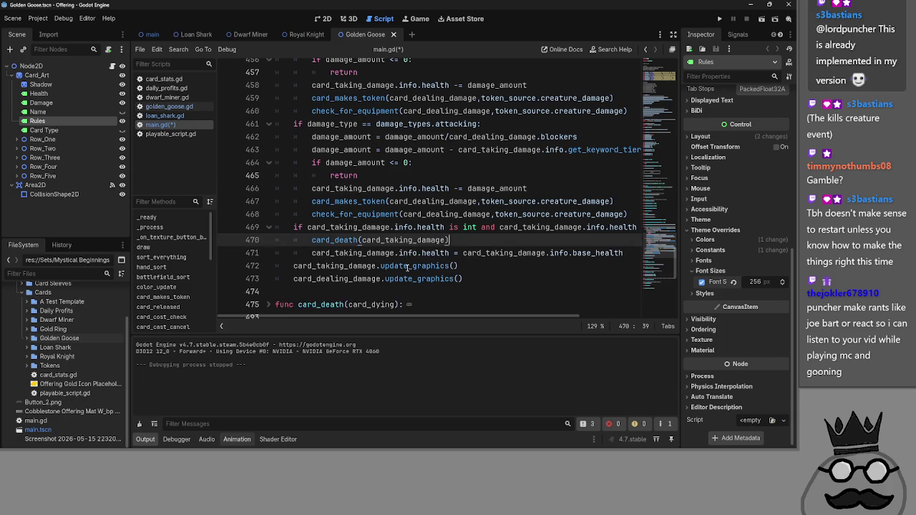
key("BackSpace")
key("BackSpace")
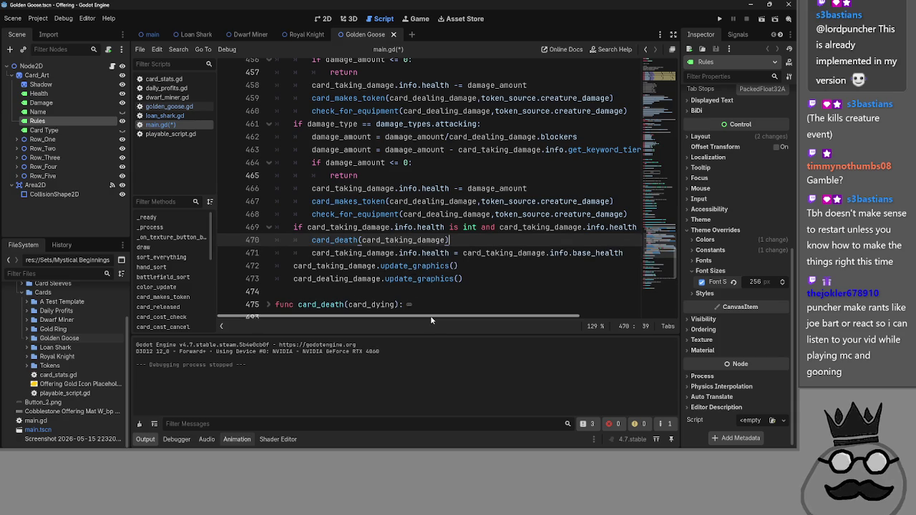
Step: Insert an indented blank line 471 after card_death(card_taking_damage), above the health reset
mouse_move(431, 320)
left_mouse_down()
mouse_move(489, 323)
mouse_move(430, 334)
left_mouse_up()
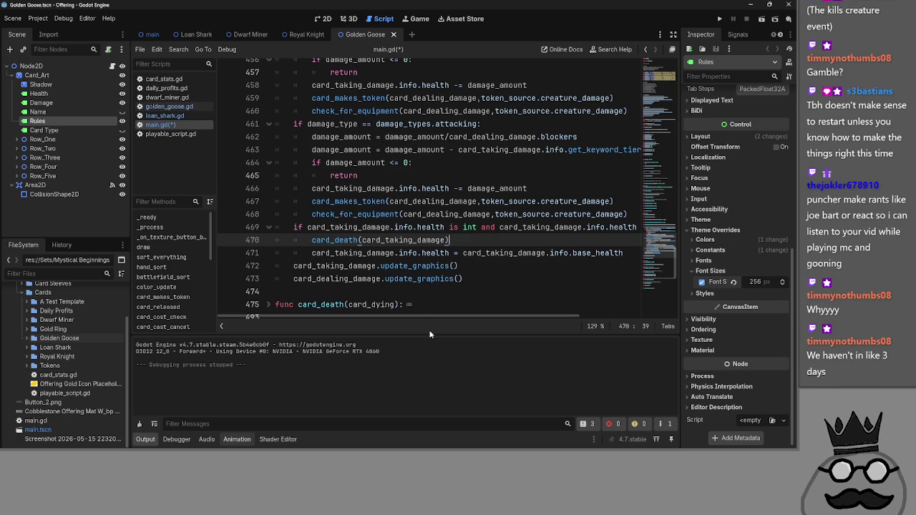
double_click(473, 247)
left_click_drag(473, 247, 476, 244)
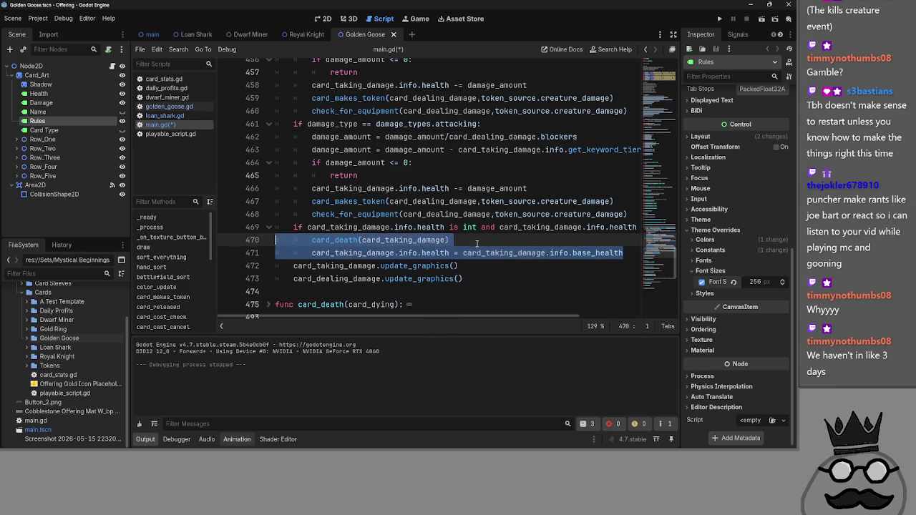
left_click(477, 243)
key("Return")
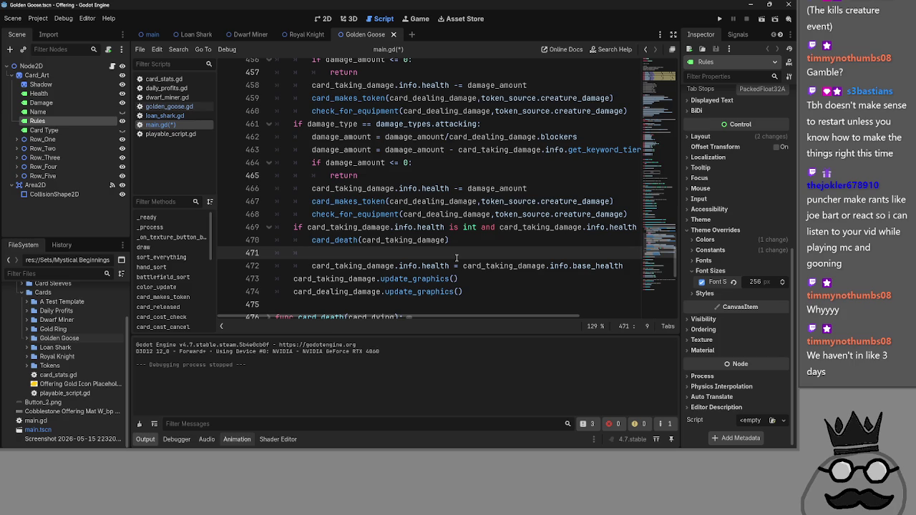
double_click(331, 266)
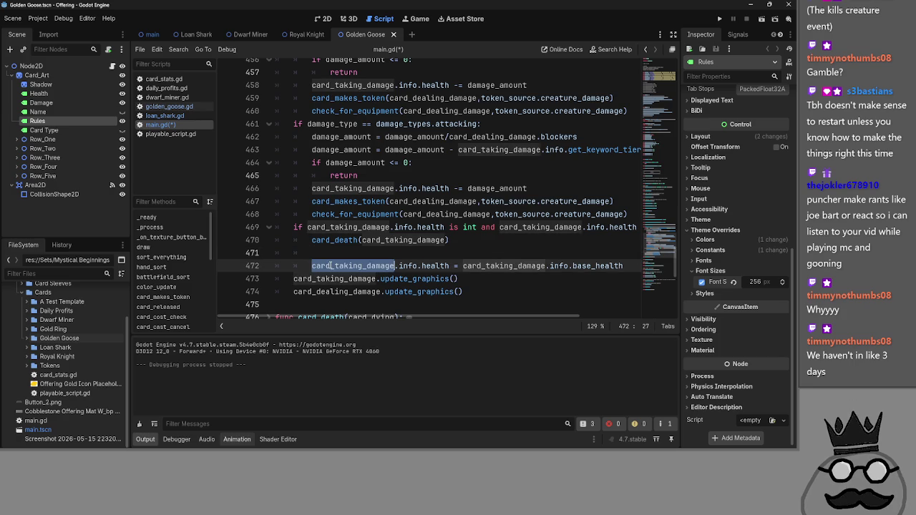
key("super")
key("super")
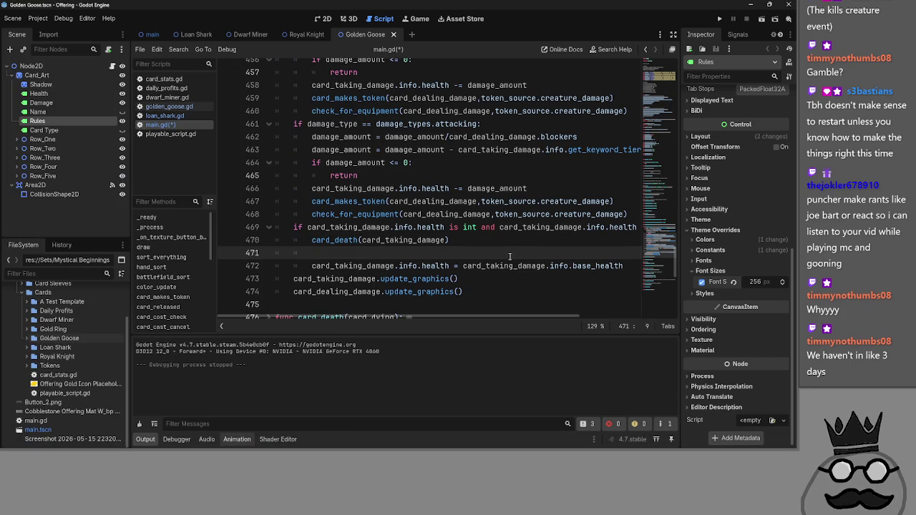
key("alt+Tab")
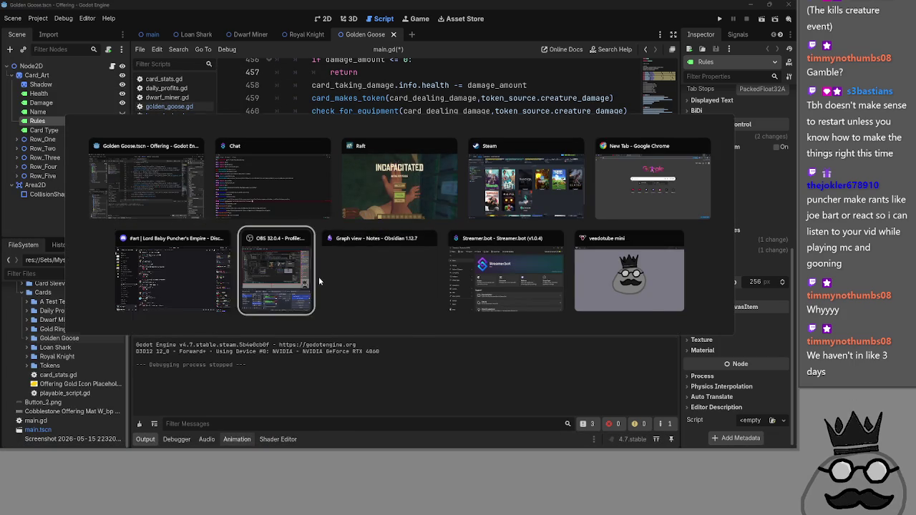
key("Escape")
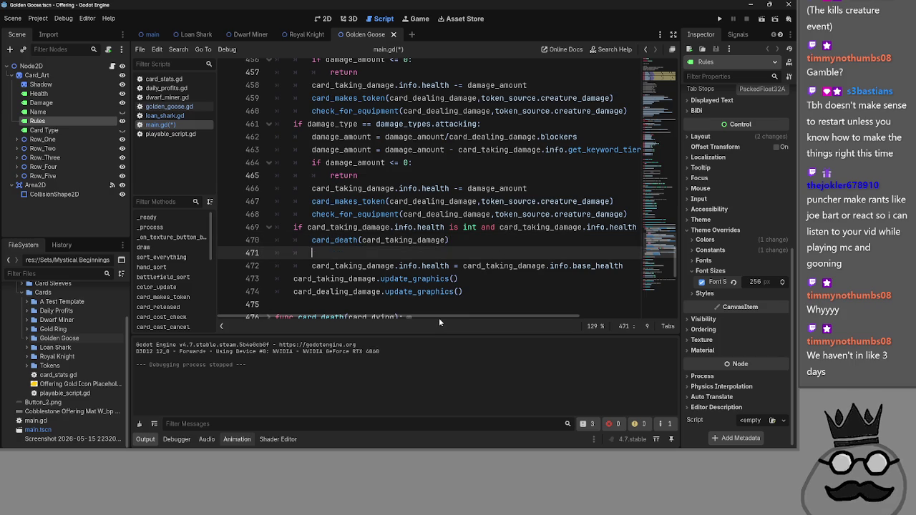
scroll(529, 279, "up", 2)
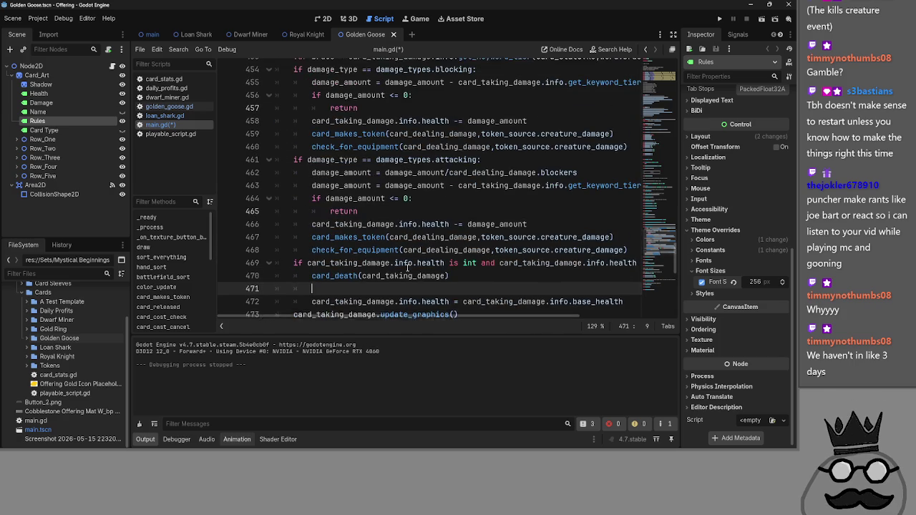
scroll(530, 279, "down", 4)
left_click(422, 216)
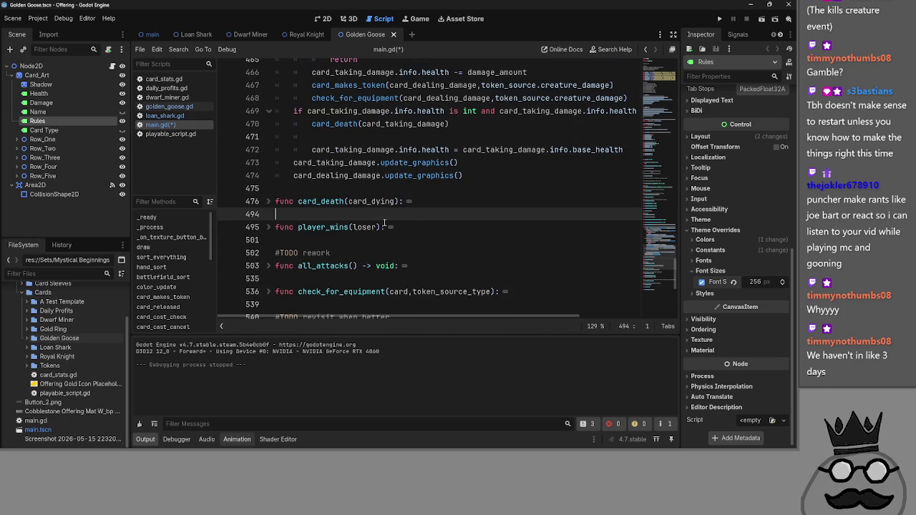
left_click(268, 227)
left_click(268, 227)
scroll(401, 264, "up", 5)
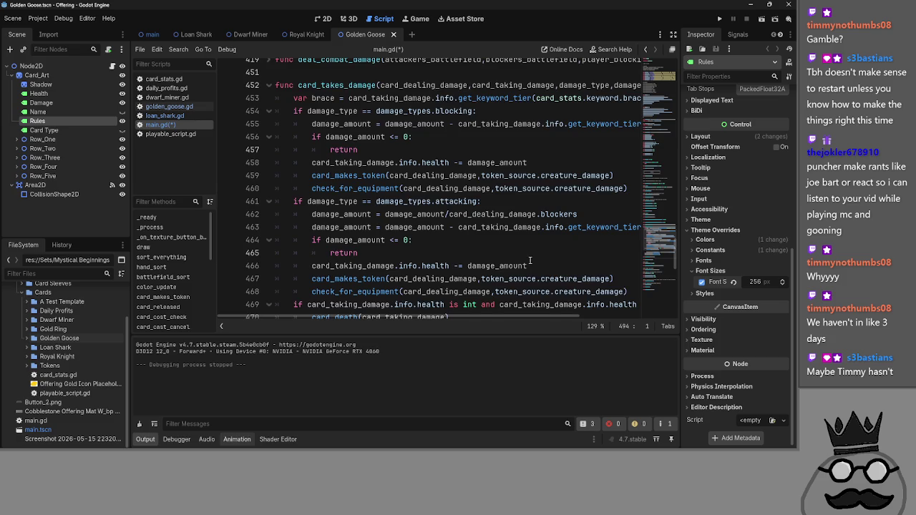
scroll(530, 286, "up", 2)
scroll(467, 320, "right", 2)
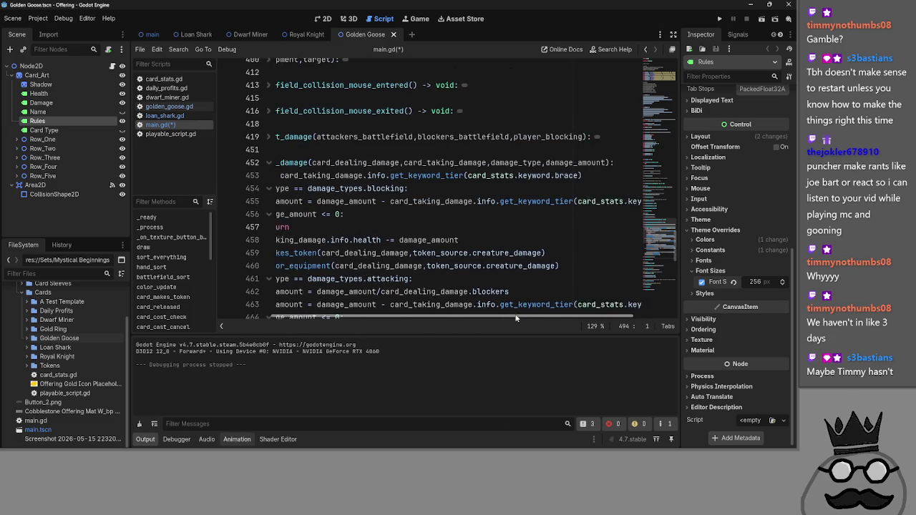
scroll(430, 314, "left", 2)
left_click(277, 162)
left_click(276, 163)
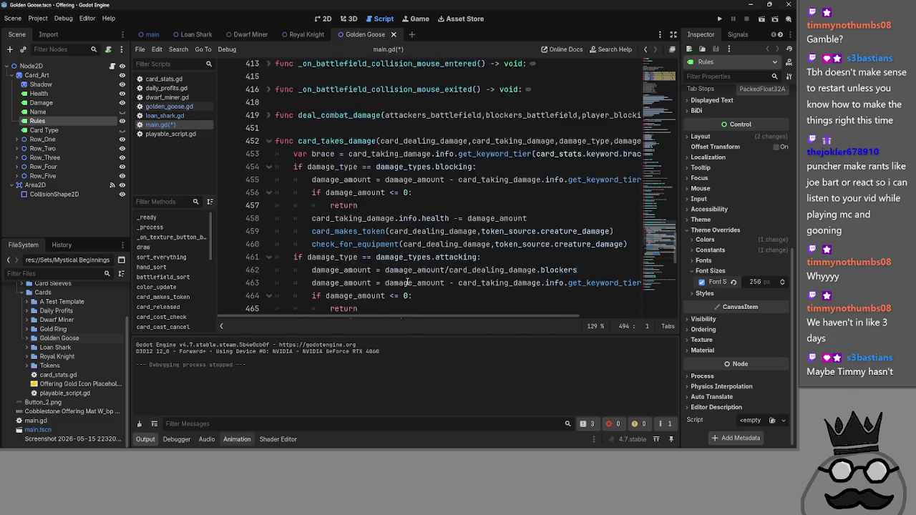
scroll(343, 172, "down", 6)
left_click(366, 175)
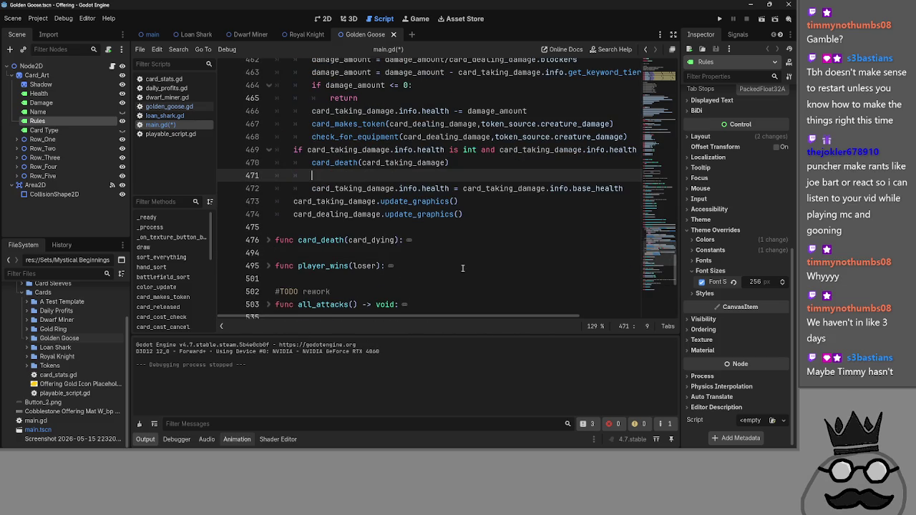
scroll(462, 269, "down", 6)
scroll(462, 268, "up", 8)
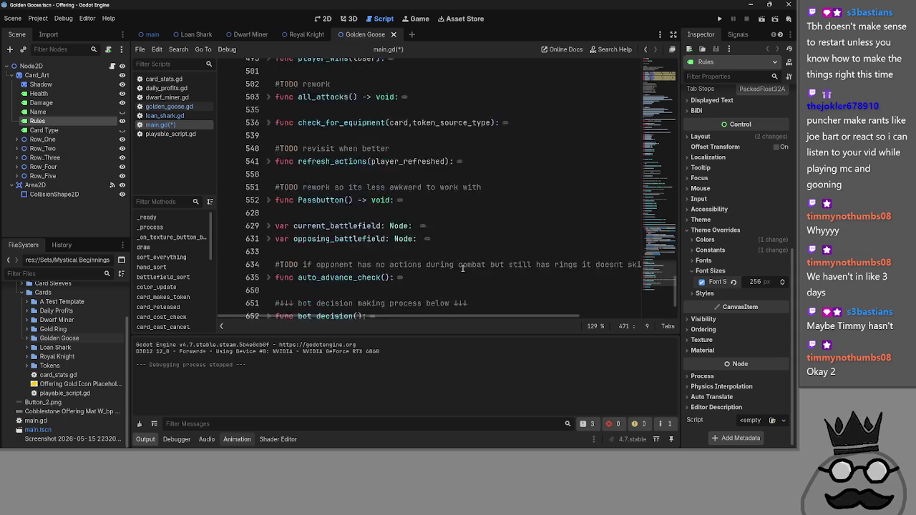
scroll(462, 269, "up", 4)
scroll(462, 268, "down", 5)
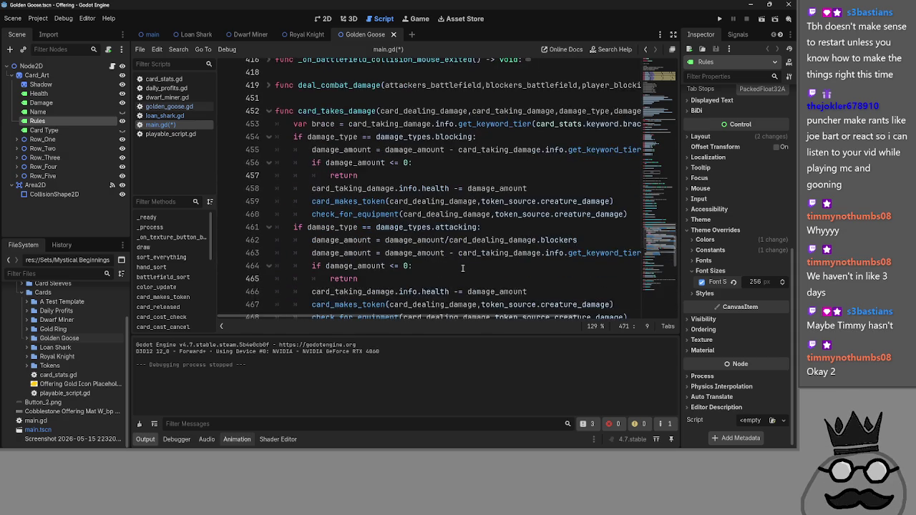
scroll(462, 268, "up", 2)
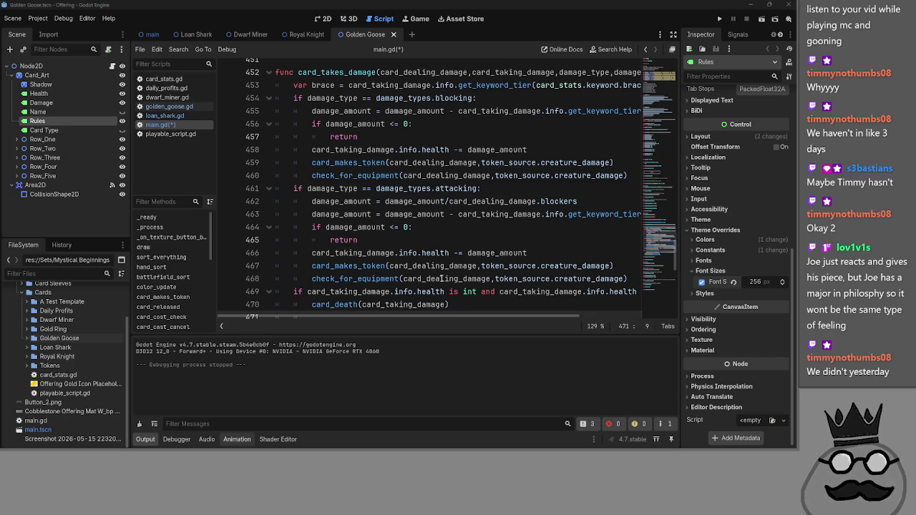
scroll(443, 287, "down", 1)
key("alt+Tab")
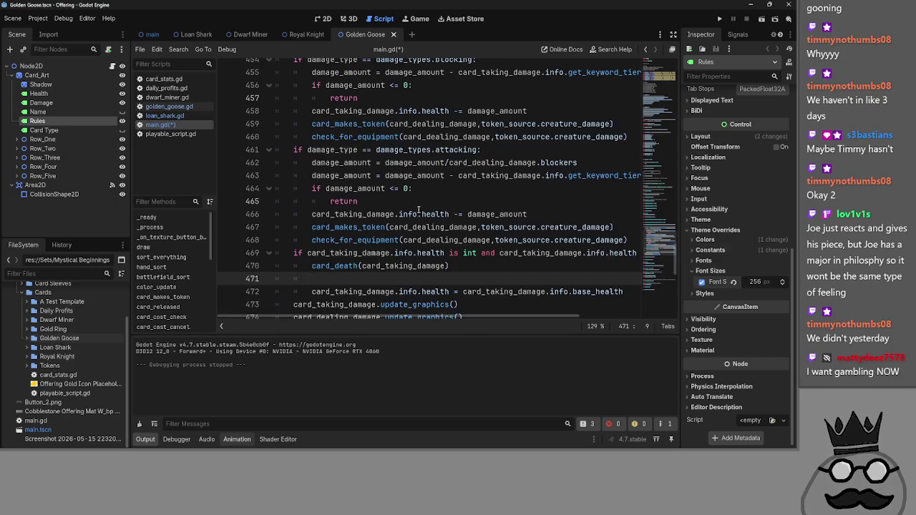
key("alt+Tab")
left_click(425, 212)
left_click(457, 209)
left_click(456, 193)
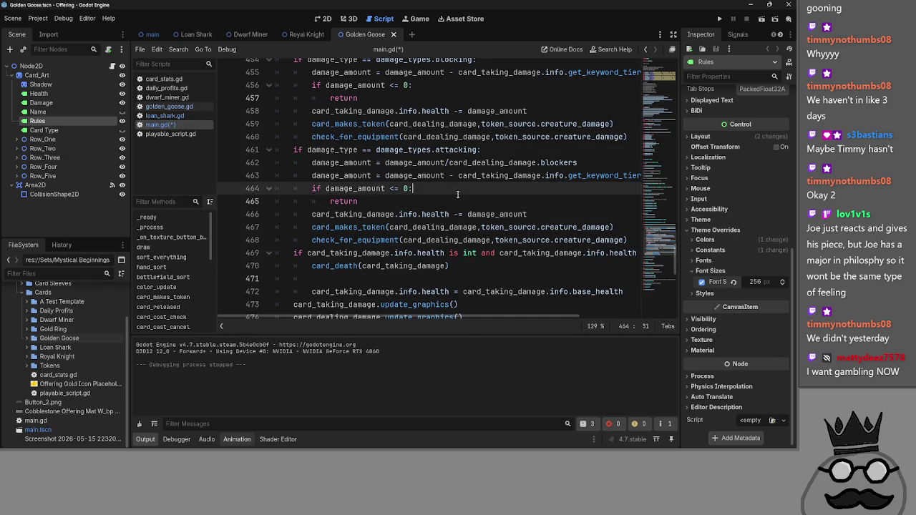
key("alt+Tab")
key("Tab")
left_click(181, 198)
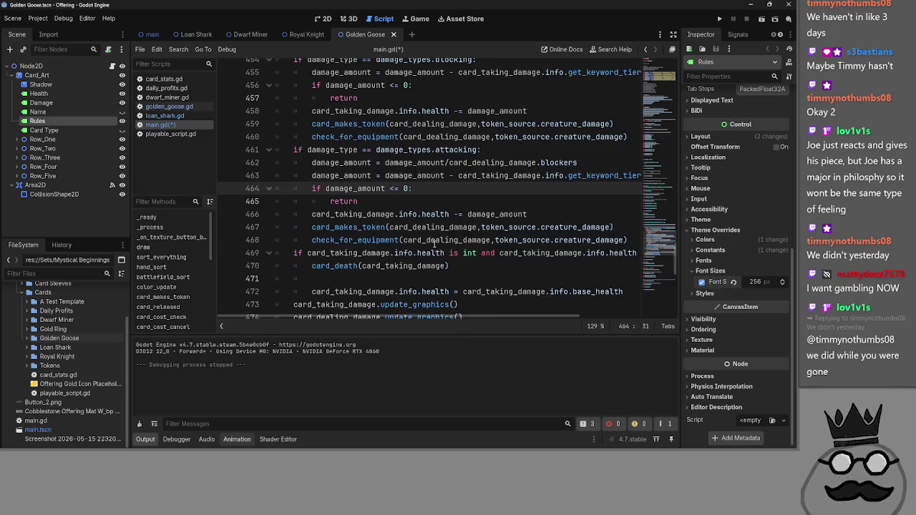
key("alt+Tab")
key("alt+Tab")
left_click(436, 212)
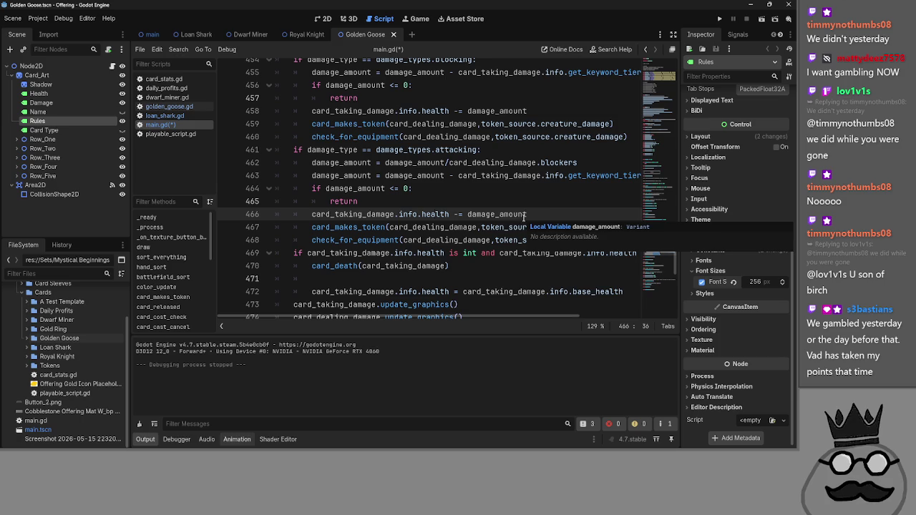
left_click(572, 226)
scroll(614, 233, "down", 1)
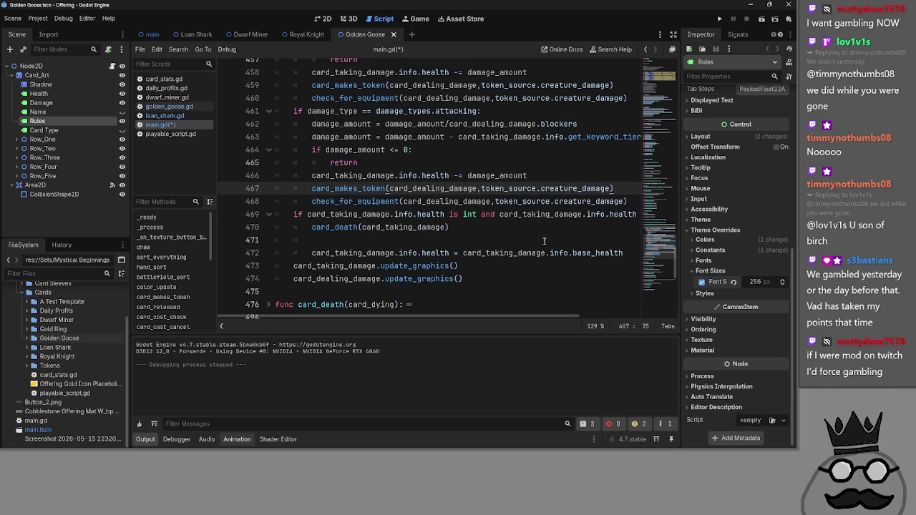
left_click(497, 244)
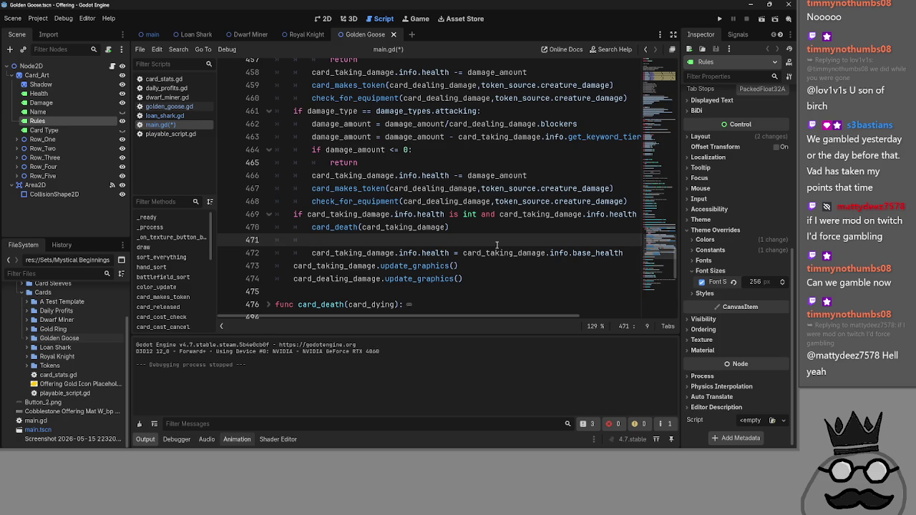
key("alt+Tab")
key("alt+Tab")
key("alt+Tab")
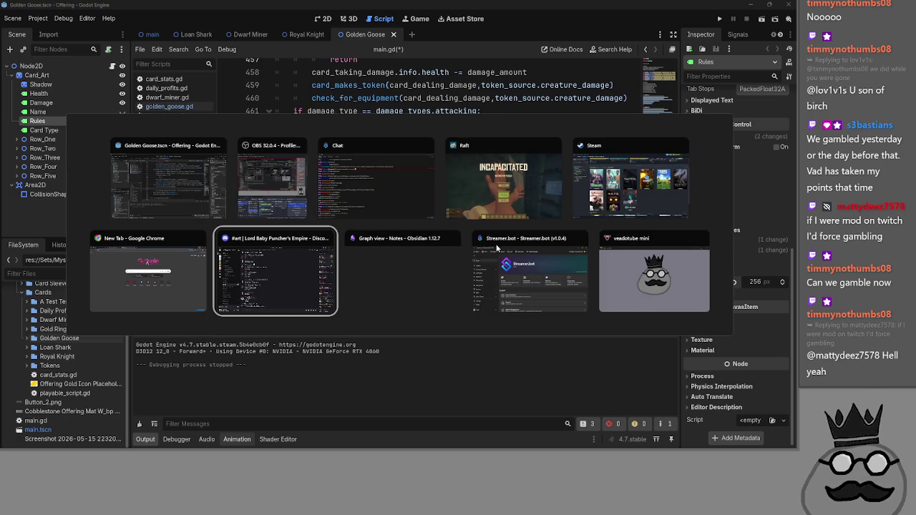
key("Escape")
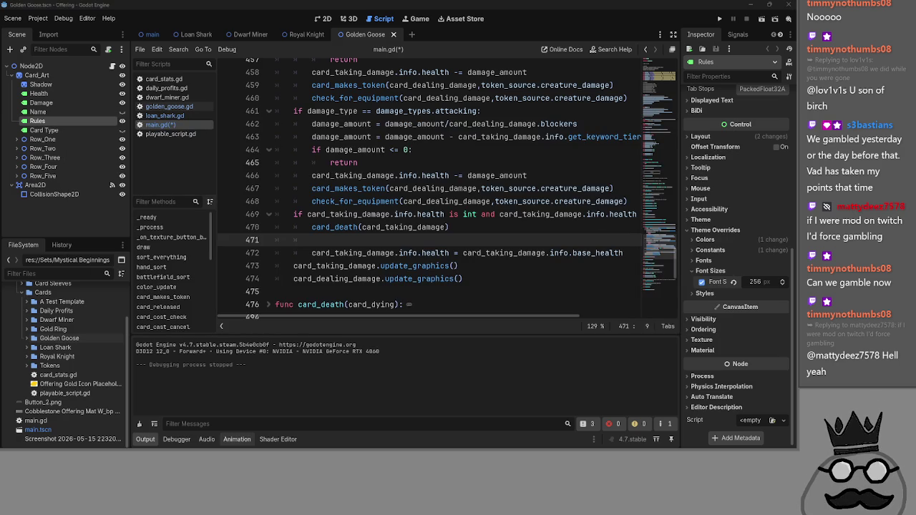
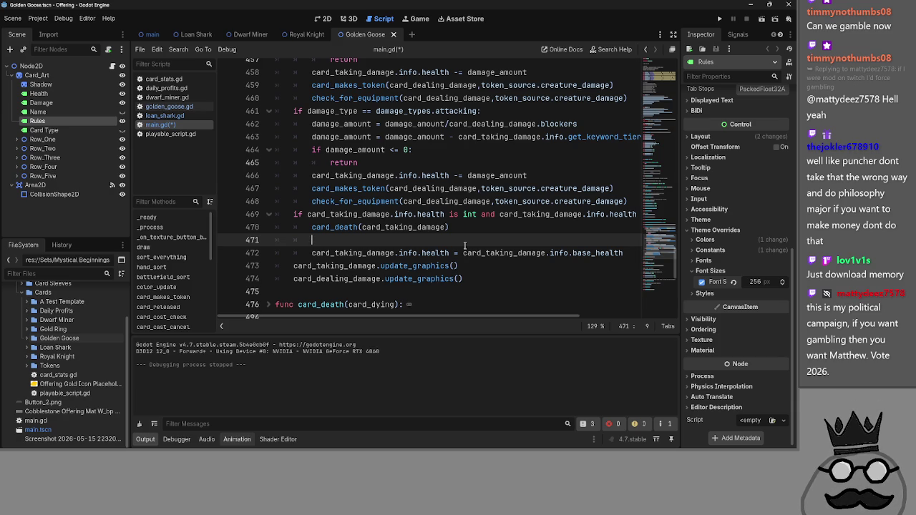
Step: Return to the Godot editor and delete the stray word 'egg' from main.gd
key("alt+Tab")
key("alt+Tab")
key("alt+Tab")
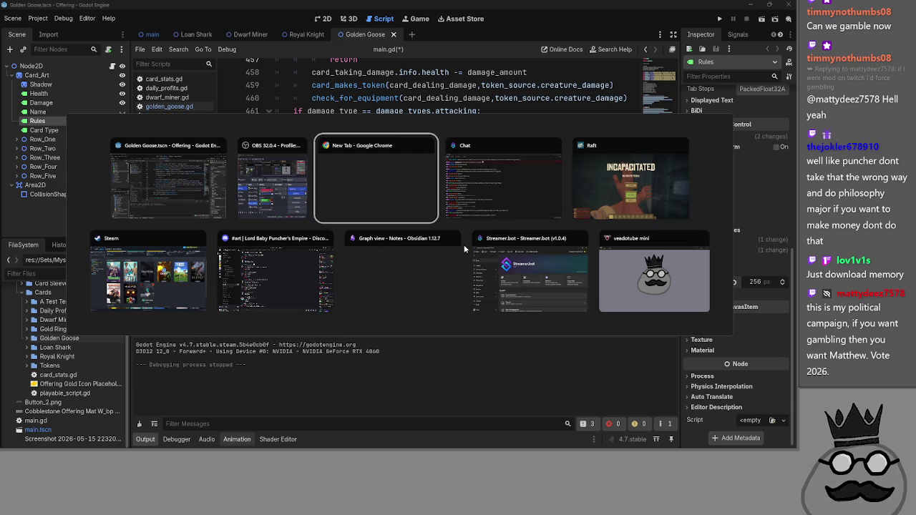
key("Escape")
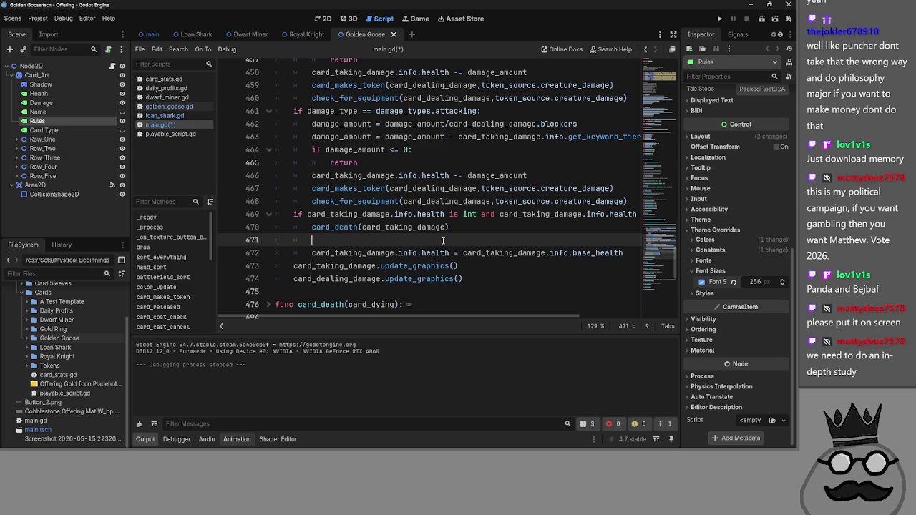
type("egg")
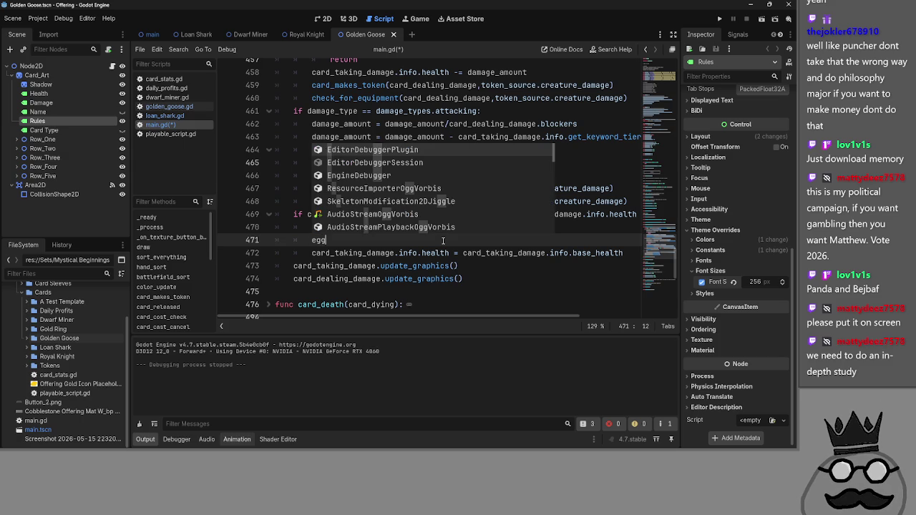
key("BackSpace")
key("BackSpace")
key("BackSpace")
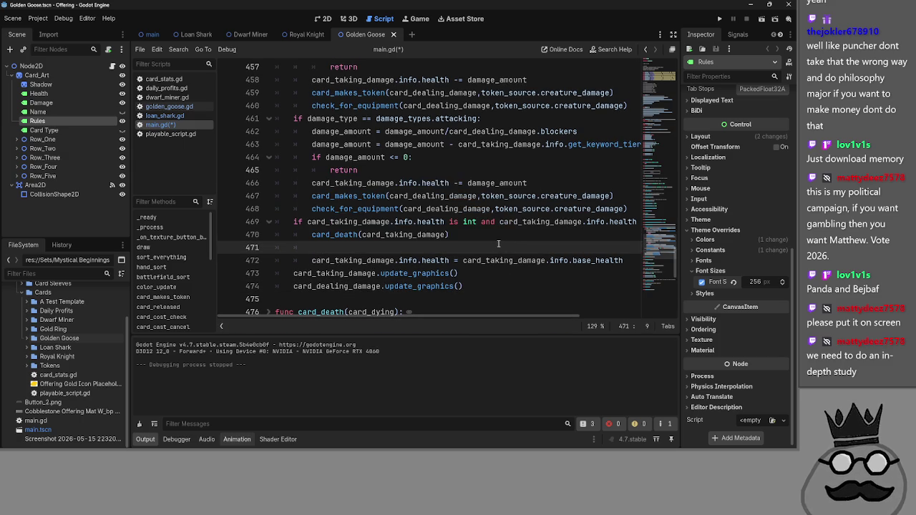
Step: Highlight the uses of card_taking_damage near empty line 471 in main.gd
double_click(345, 234)
double_click(402, 235)
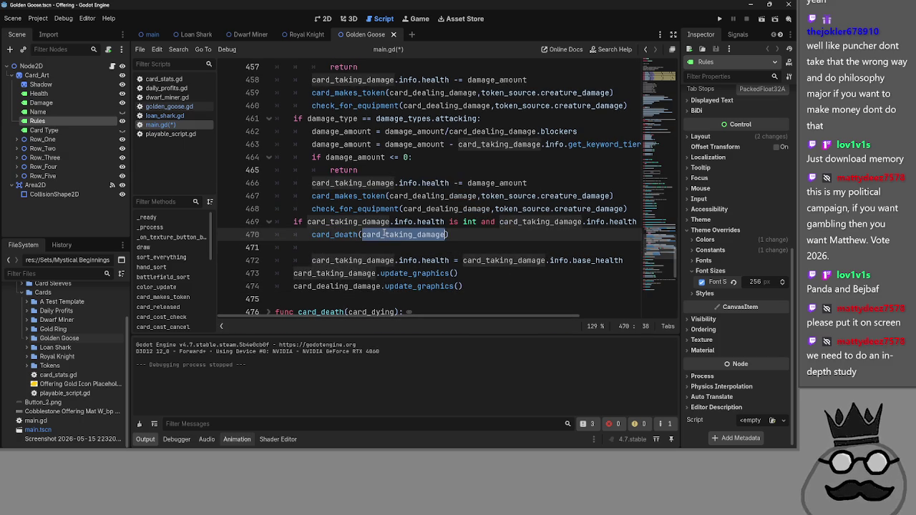
left_click(429, 248)
scroll(465, 253, "up", 5)
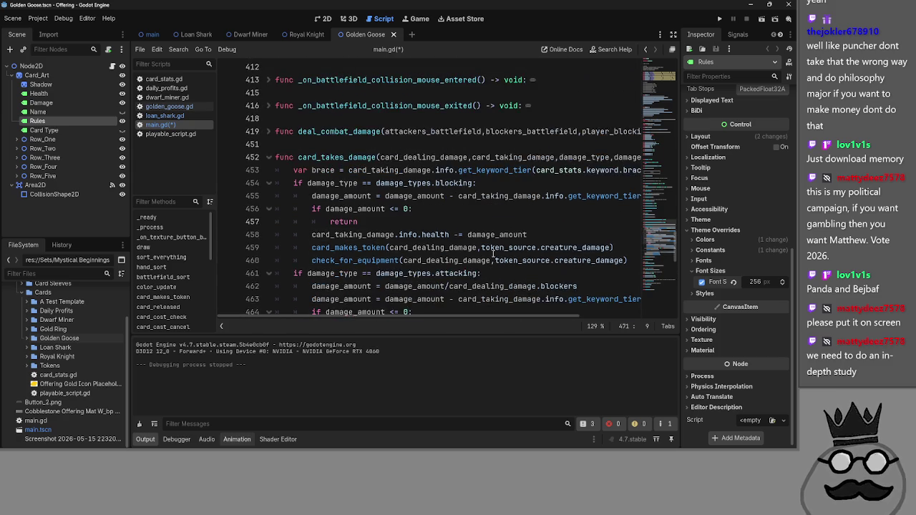
scroll(492, 254, "down", 6)
scroll(348, 247, "up", 3)
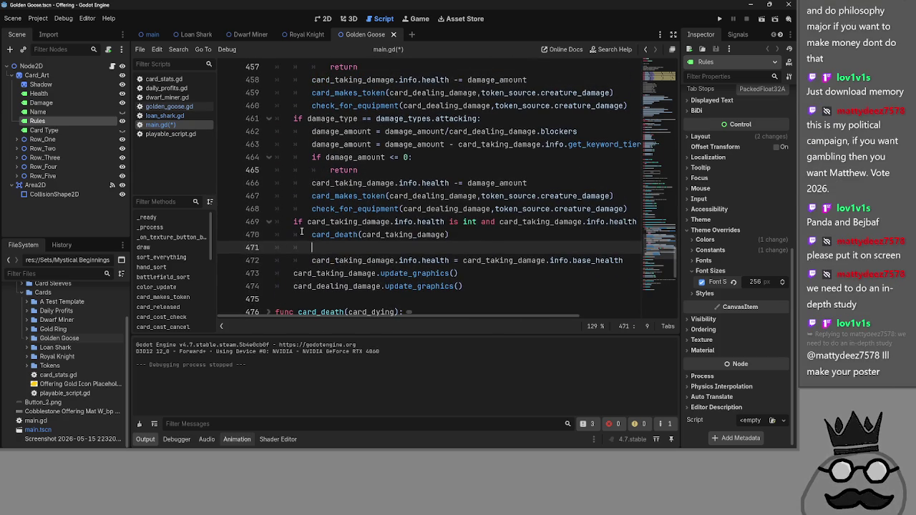
double_click(345, 235)
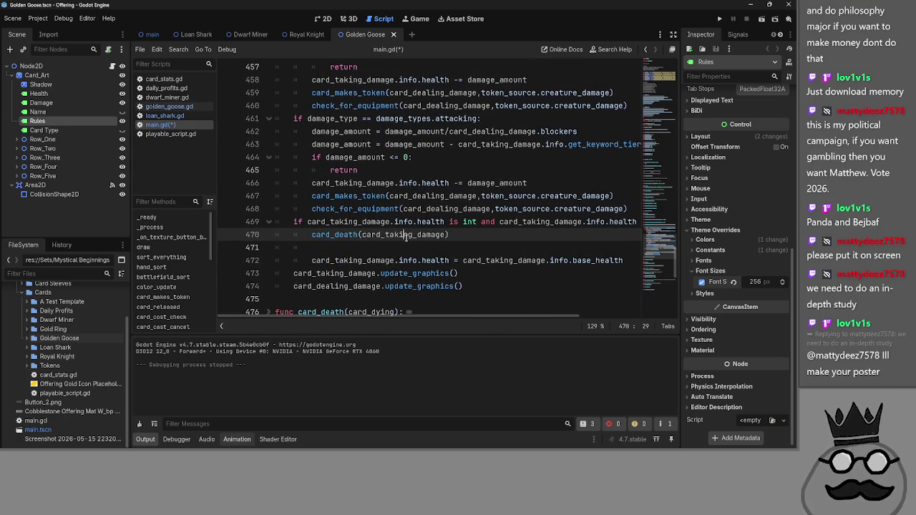
double_click(402, 235)
left_click(401, 246)
scroll(399, 246, "up", 4)
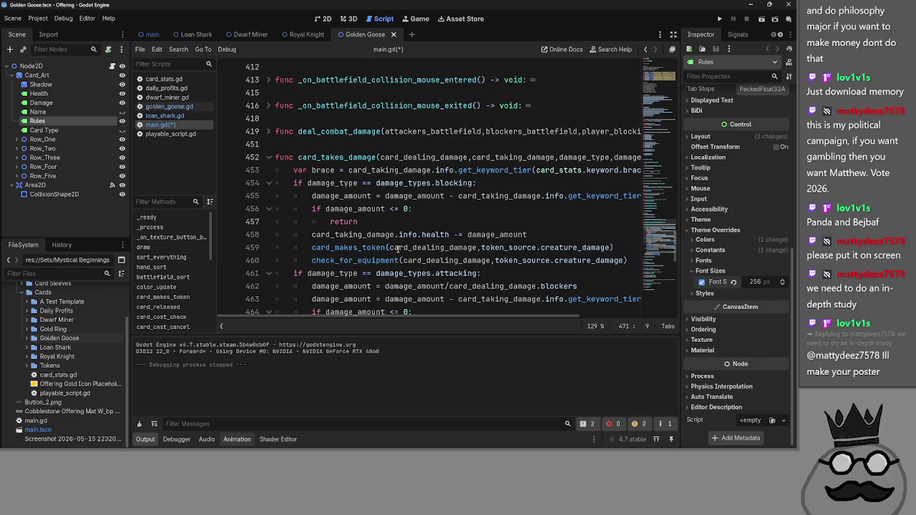
Step: Unfold deal_combat_damage to review its code around line 444, then fold it again
double_click(333, 157)
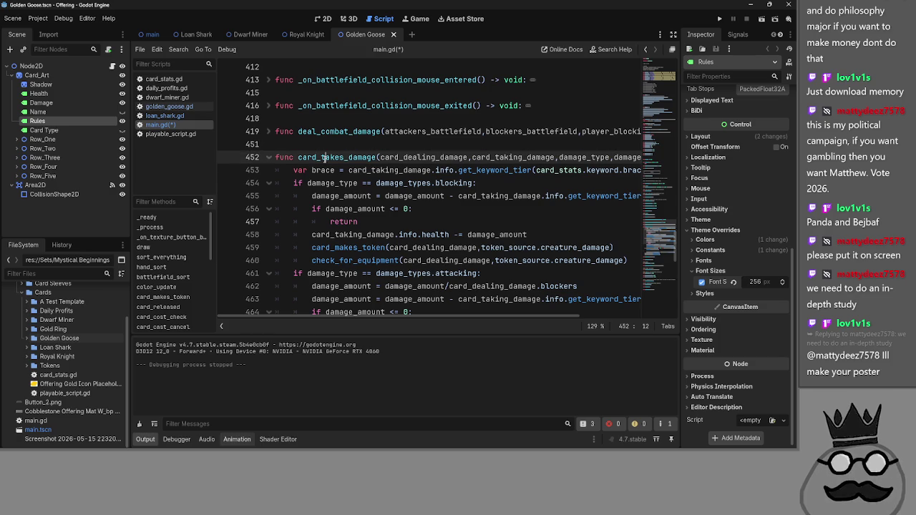
left_click(269, 134)
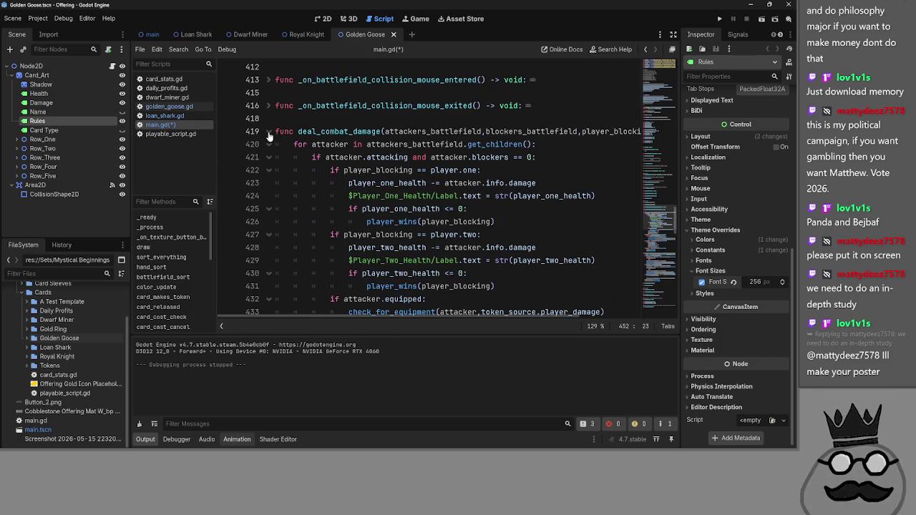
scroll(269, 135, "down", 5)
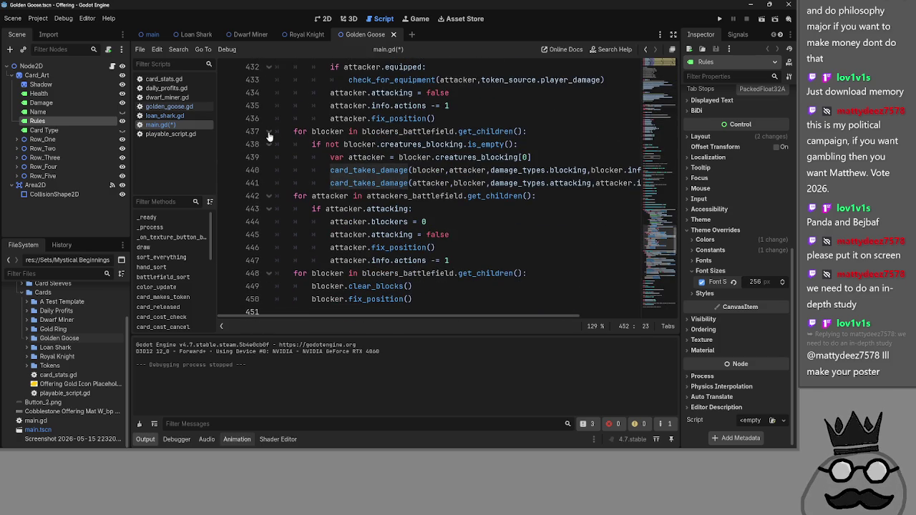
left_click(482, 219)
scroll(483, 216, "up", 1)
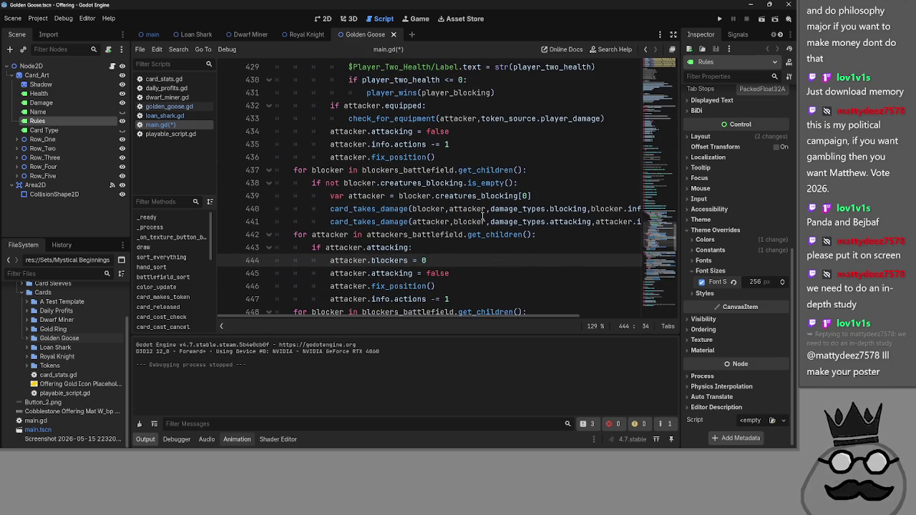
scroll(483, 216, "up", 3)
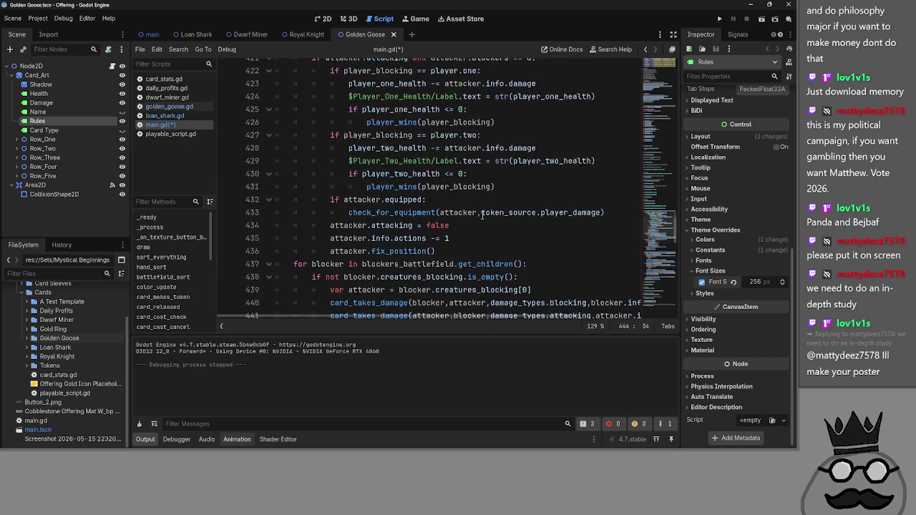
scroll(483, 214, "up", 3)
left_click(268, 174)
Step: Inspect the damage_type parameter of the combat damage function
scroll(529, 180, "down", 2)
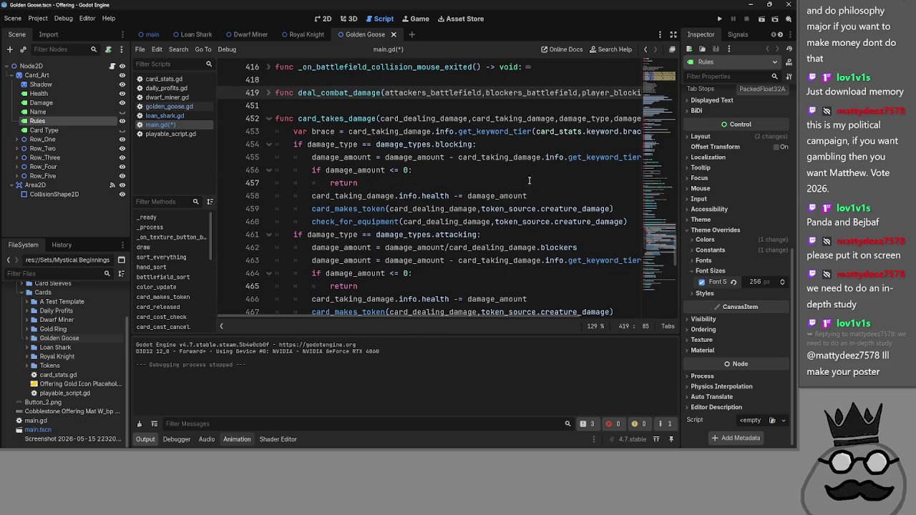
left_click(617, 118)
double_click(588, 118)
scroll(511, 265, "down", 2)
scroll(511, 265, "up", 1)
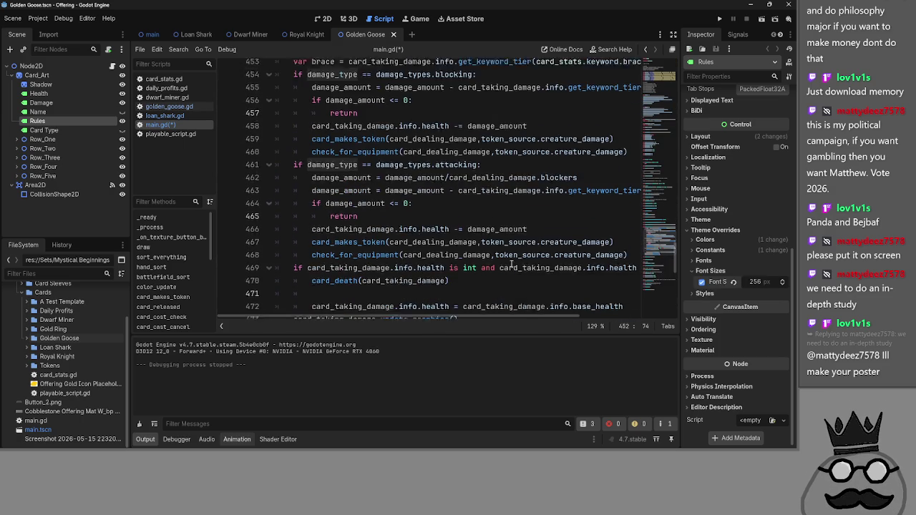
scroll(512, 264, "up", 1)
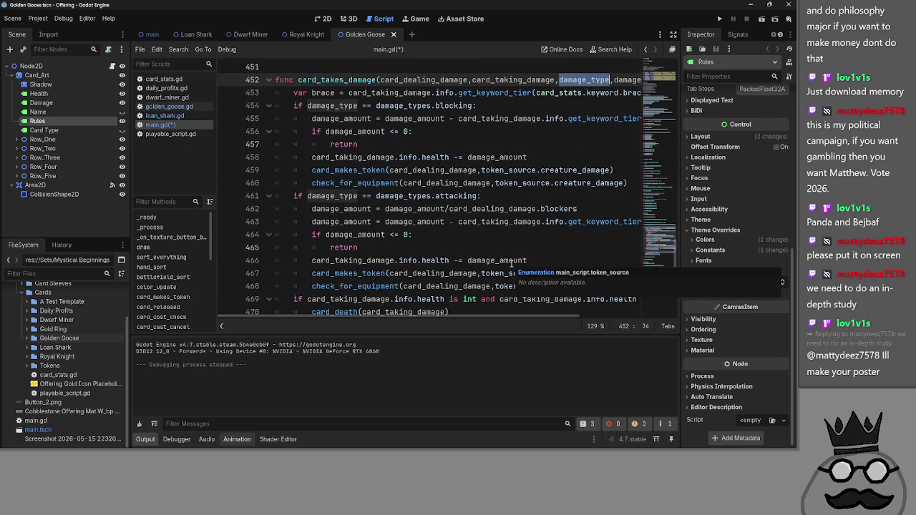
mouse_move(511, 317)
left_mouse_down()
mouse_move(575, 317)
mouse_move(493, 317)
left_mouse_up()
Step: Review the damage_types and attacking code on lines 461–465
left_click(417, 196)
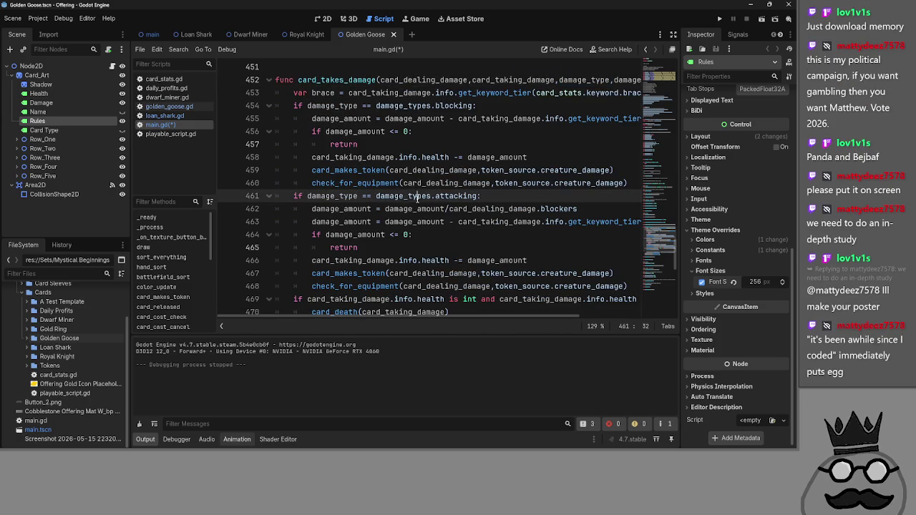
double_click(418, 196)
double_click(456, 196)
left_click(478, 234)
left_click(476, 246)
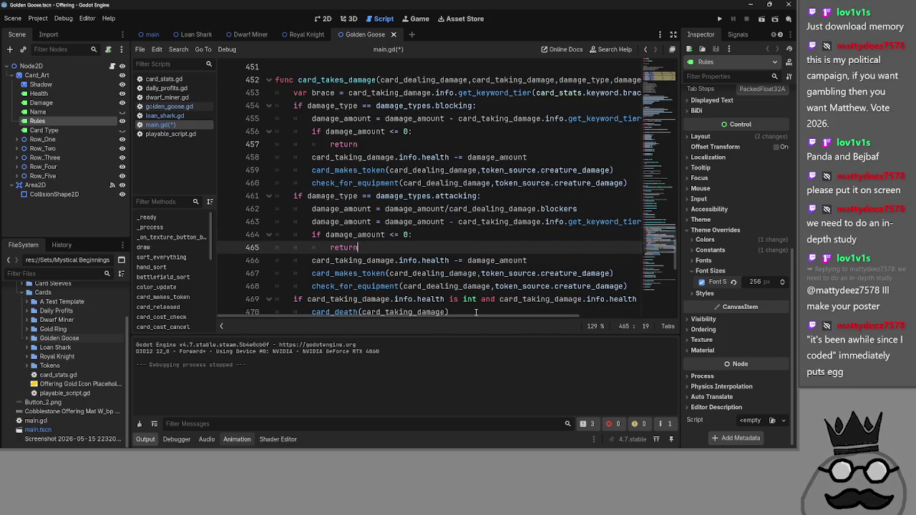
scroll(473, 312, "down", 3)
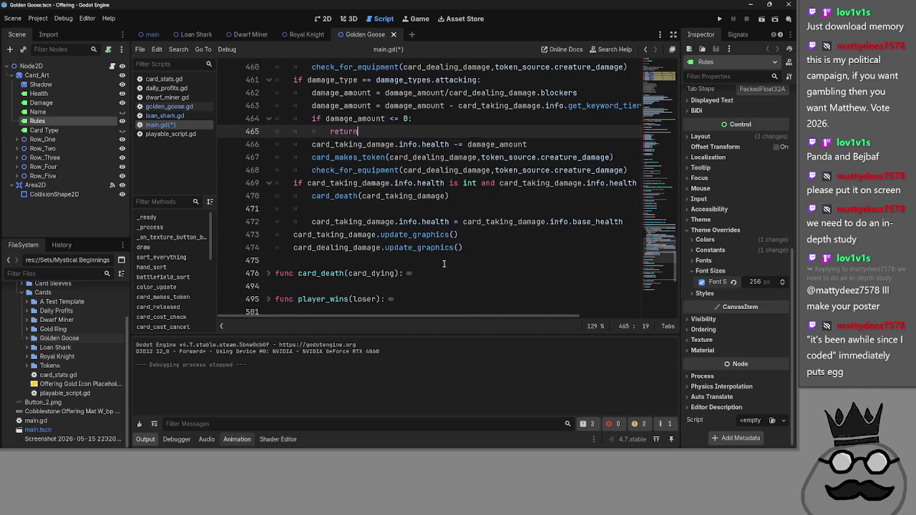
scroll(472, 311, "up", 1)
left_click(383, 247)
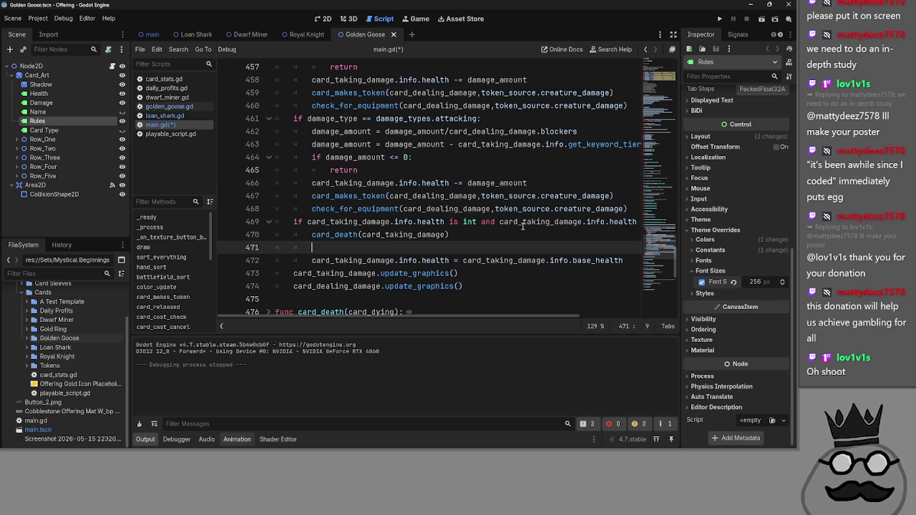
Step: Copy card_dealing_damage from line 468 onto line 471 and comment it out with #
double_click(445, 209)
key("ctrl+c")
left_click(427, 247)
key("ctrl+v")
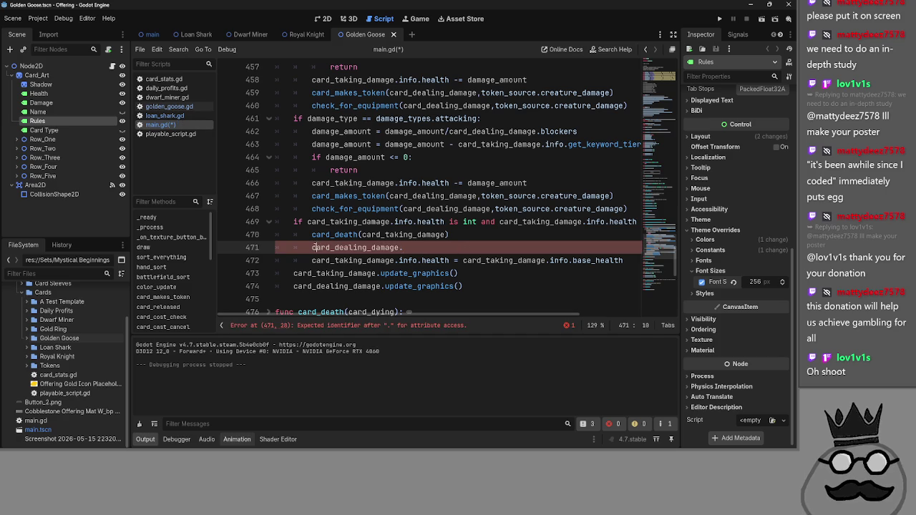
type("#")
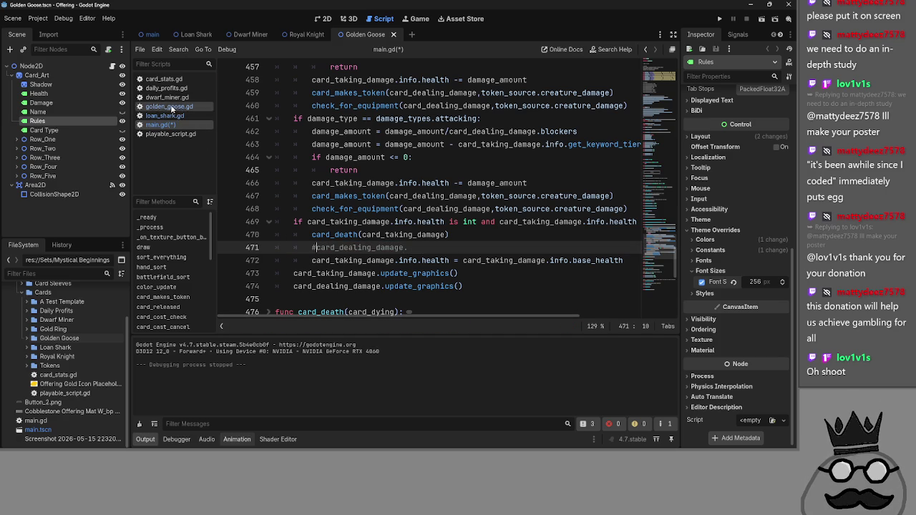
Step: Bring up the Loan Shark card scene after glancing at loan_shark.gd and the Golden Goose scene
left_click(174, 115)
left_click(324, 17)
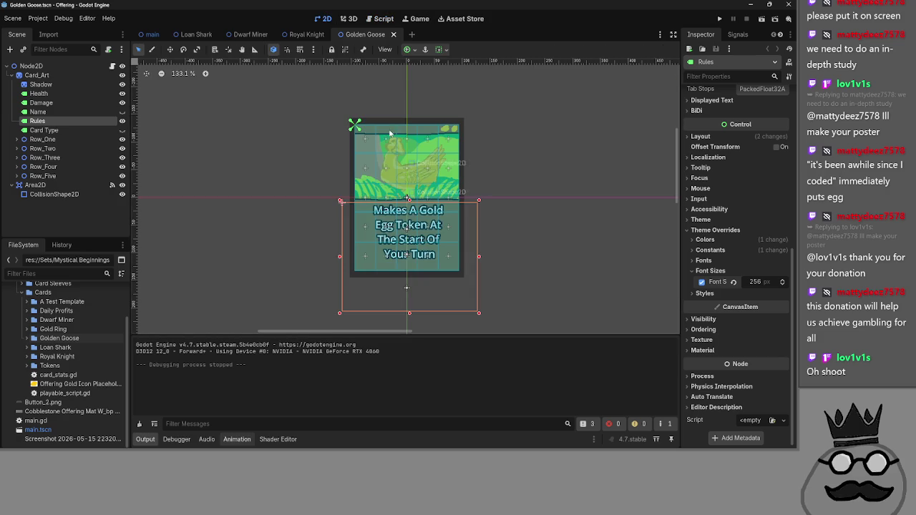
left_click(194, 35)
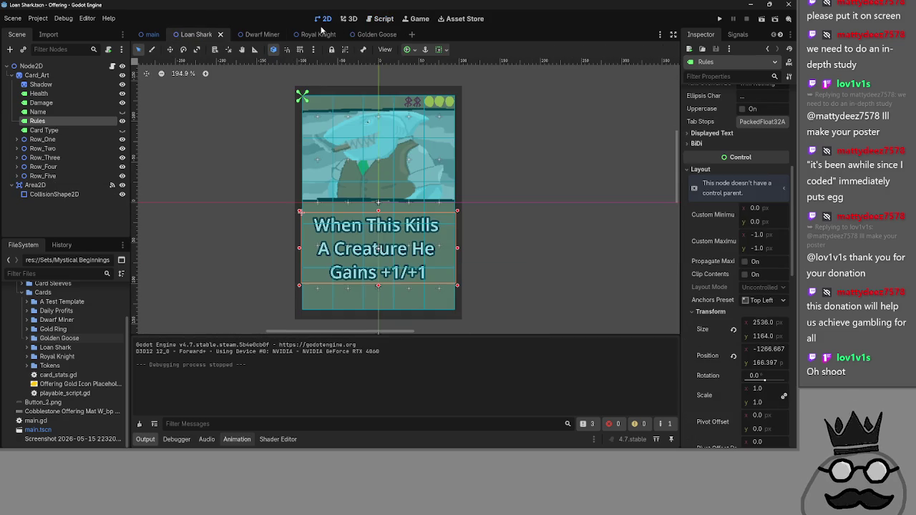
left_click(379, 33)
left_click(383, 19)
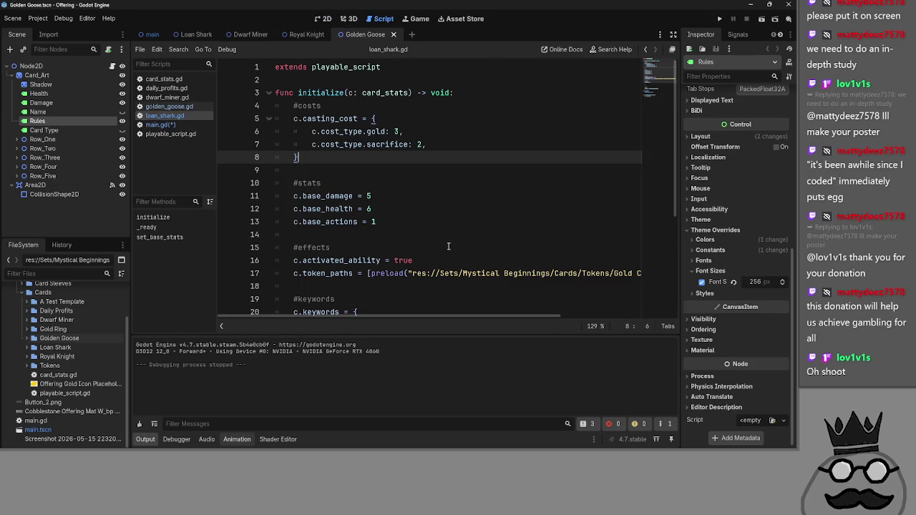
left_click(160, 124)
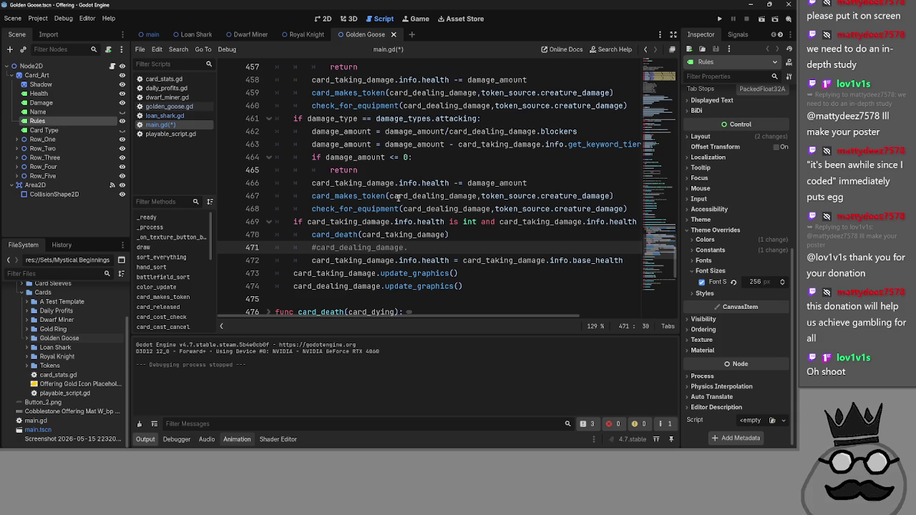
left_click(193, 34)
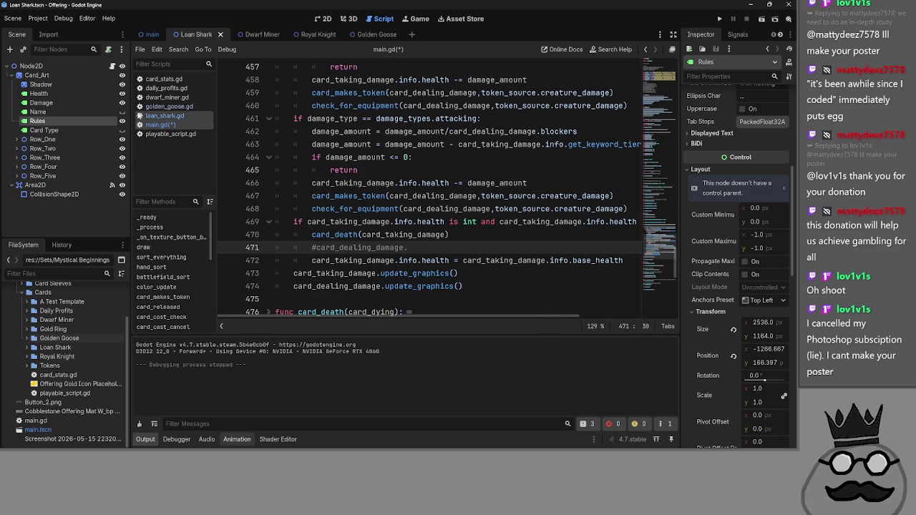
left_click(188, 134)
left_click(161, 124)
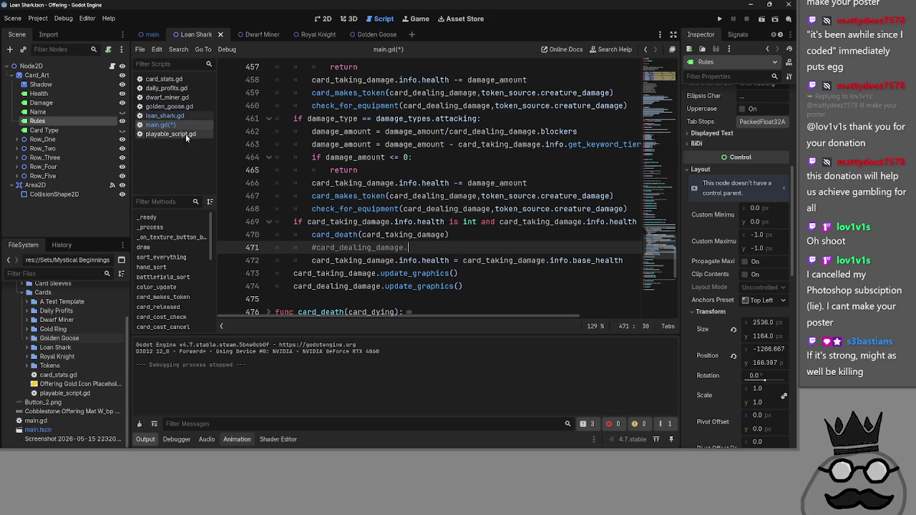
left_click(179, 116)
left_click(180, 107)
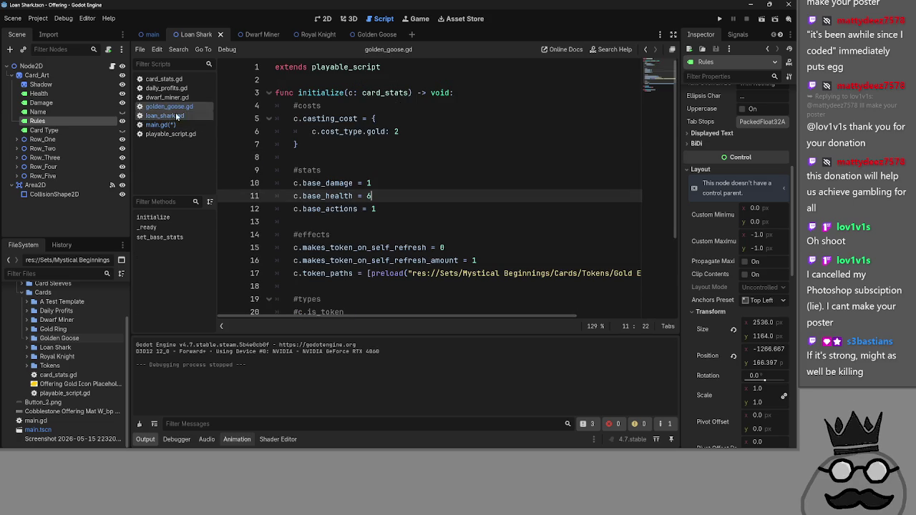
left_click(181, 115)
left_click(180, 124)
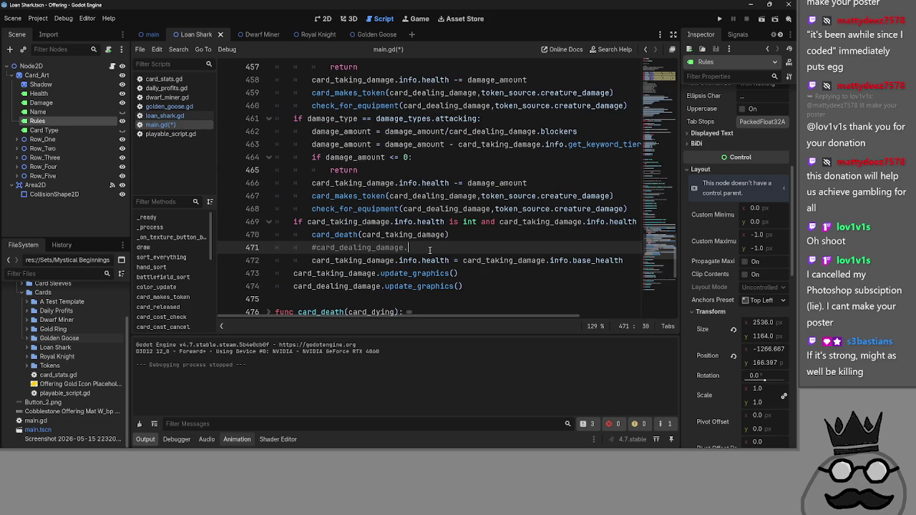
left_click_drag(429, 248, 293, 248)
left_click(486, 261)
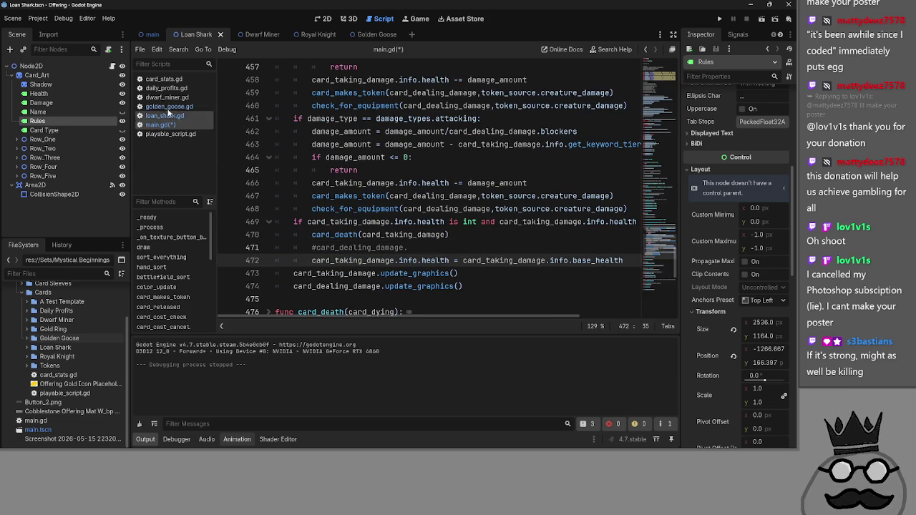
left_click(172, 137)
scroll(373, 241, "up", 2)
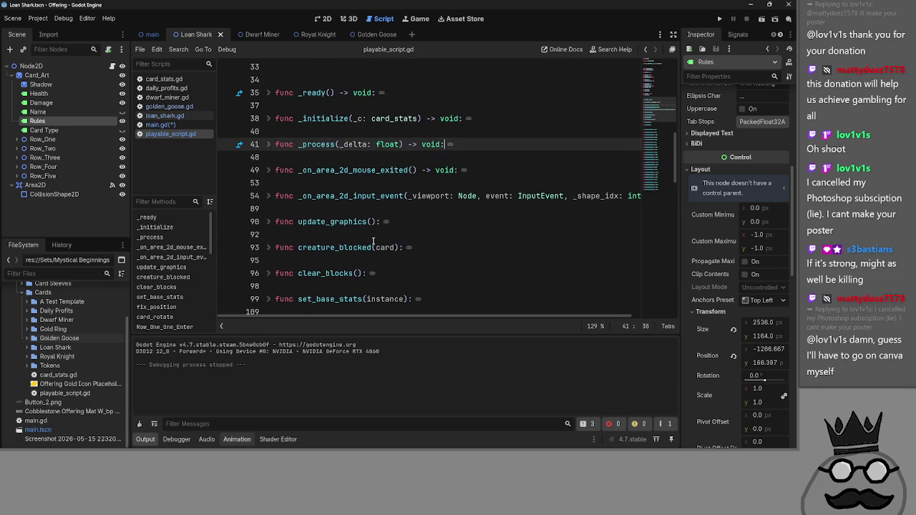
left_click(165, 124)
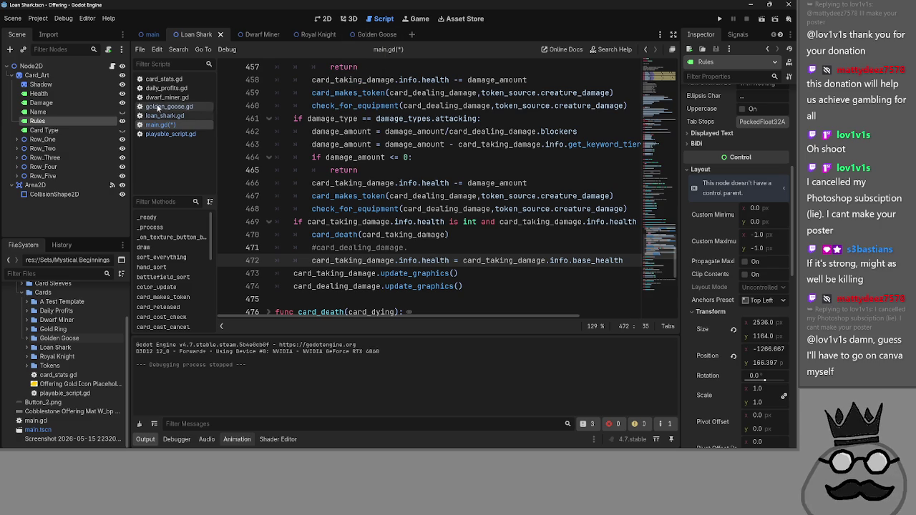
scroll(365, 228, "up", 20)
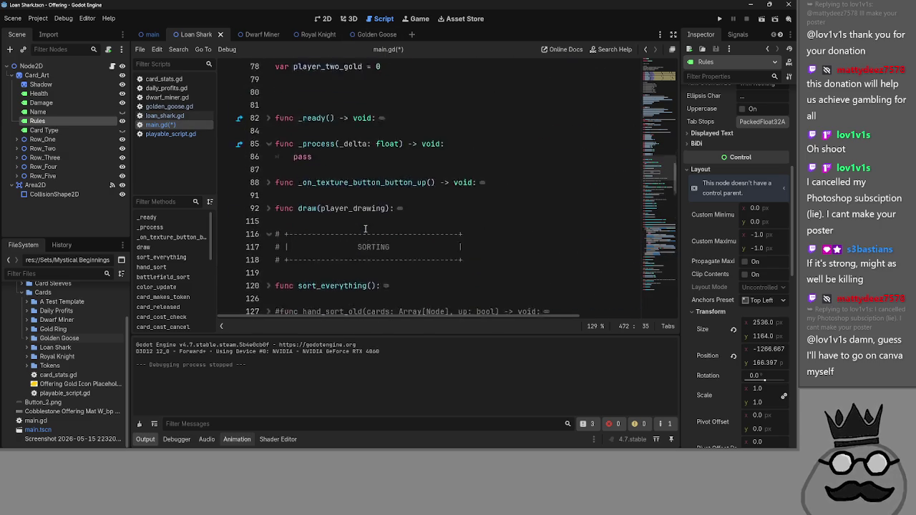
scroll(365, 228, "up", 15)
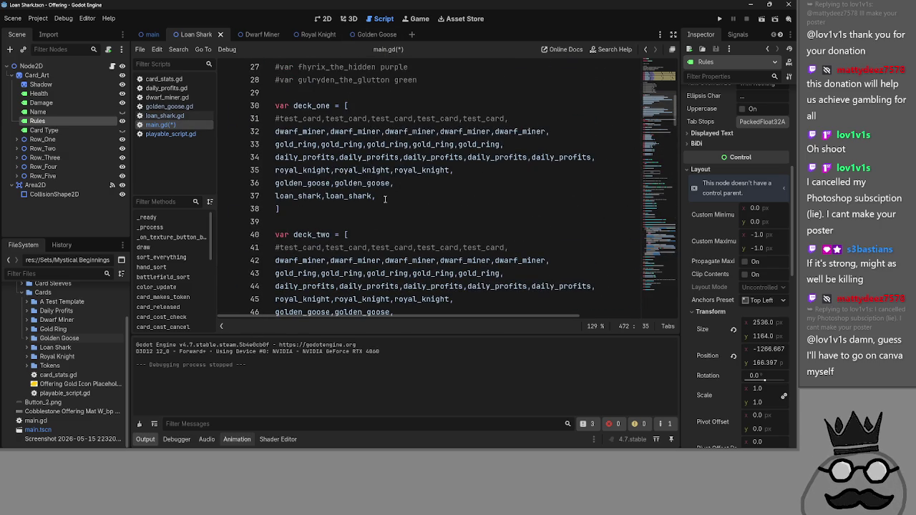
scroll(386, 199, "down", 15)
scroll(385, 199, "down", 20)
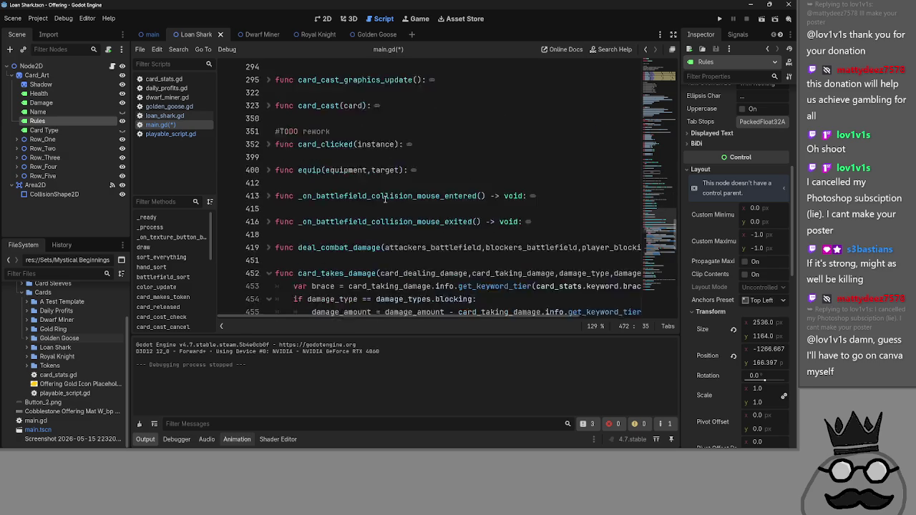
scroll(386, 199, "up", 1)
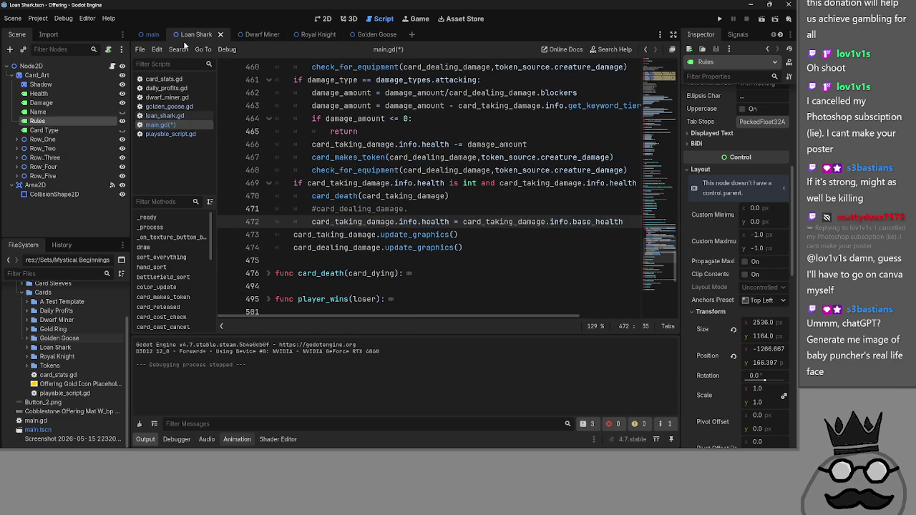
Step: In the 2D view, replace 'Kills' with 'Damages' in the Loan Shark rules text
left_click(326, 19)
scroll(737, 211, "up", 5)
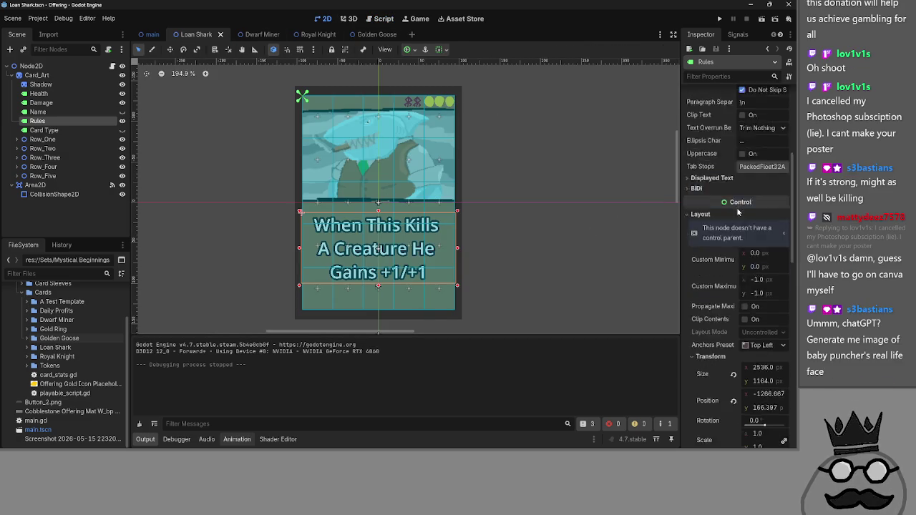
left_click(728, 121)
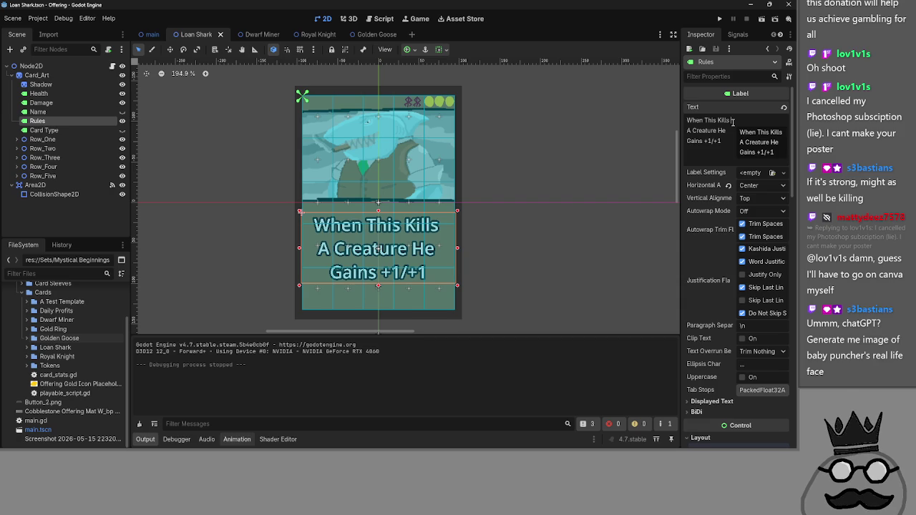
key("ctrl+BackSpace")
type("Deals")
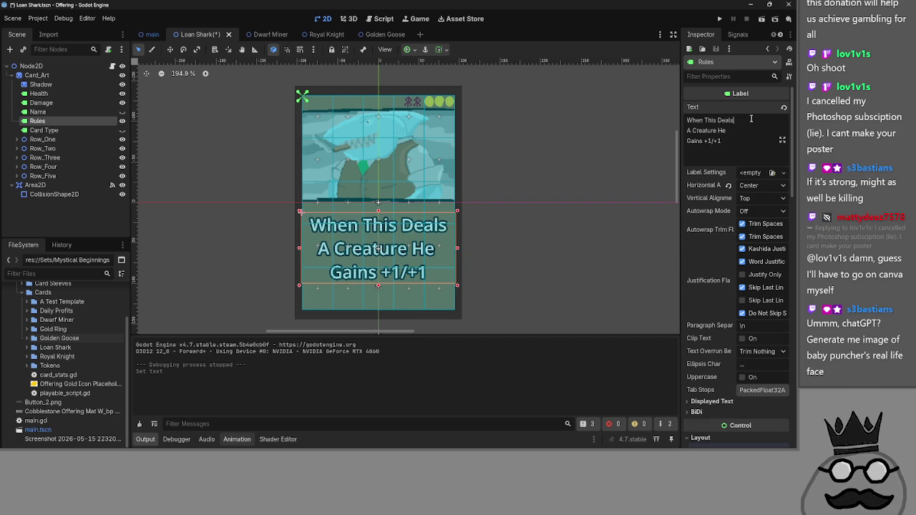
key("ctrl+BackSpace")
type("Damages")
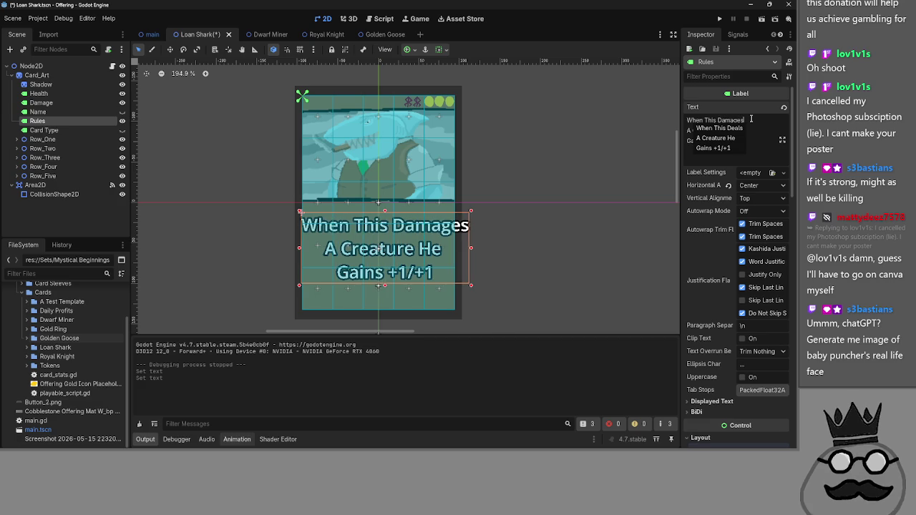
left_click(693, 130)
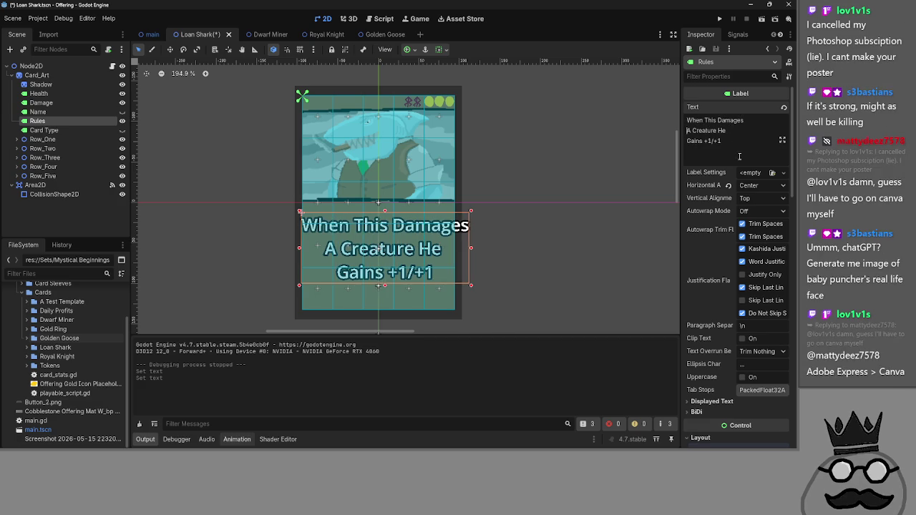
Step: Reduce the rules text's Theme Overrides font size to 245
scroll(739, 156, "down", 10)
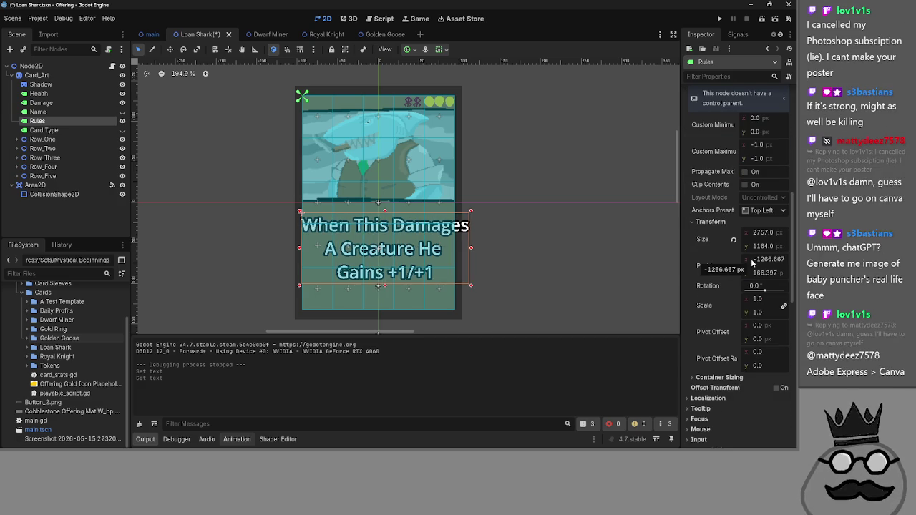
scroll(758, 263, "down", 1)
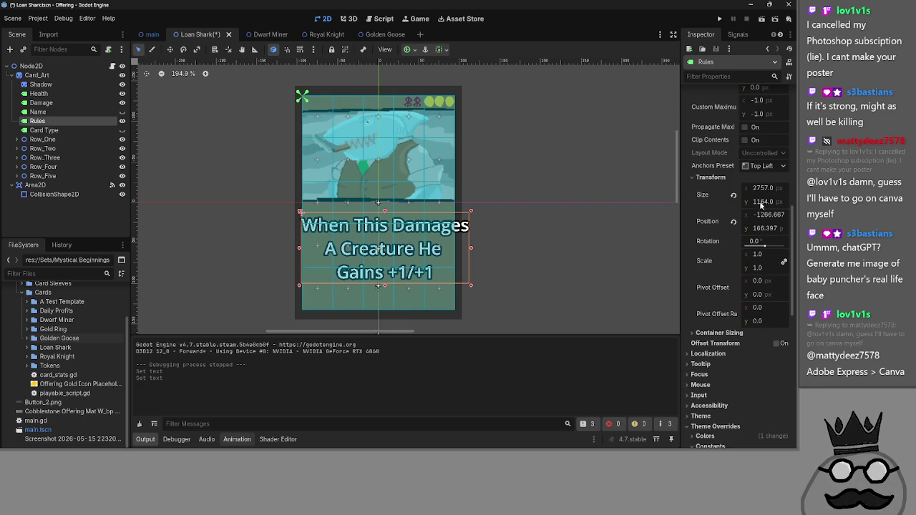
scroll(765, 286, "down", 5)
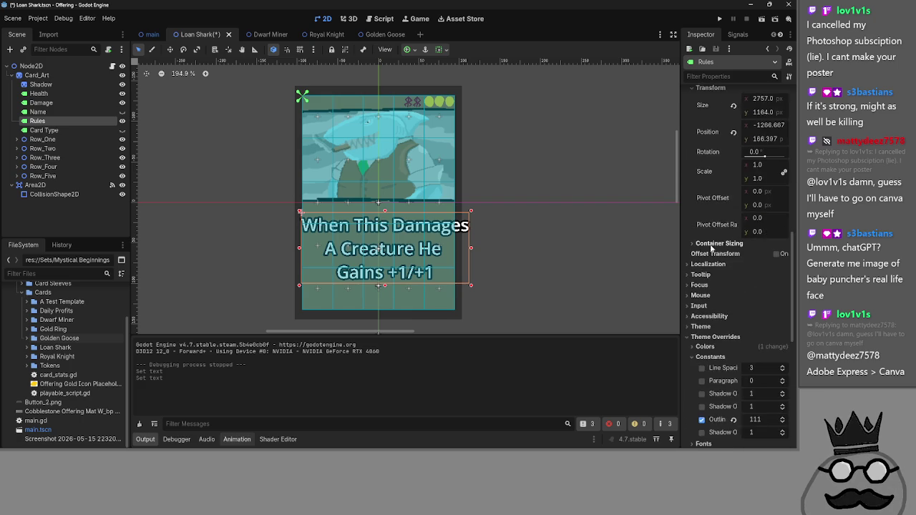
left_click_drag(764, 334, 736, 335)
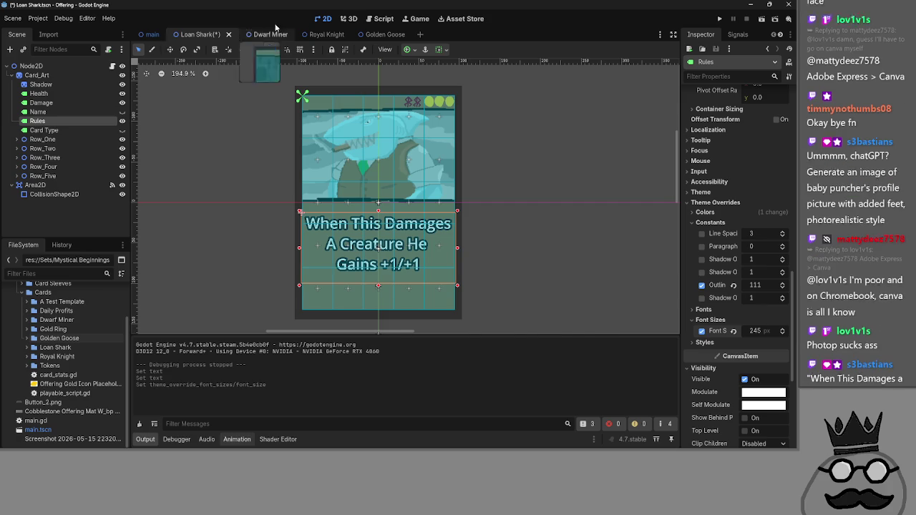
left_click(379, 14)
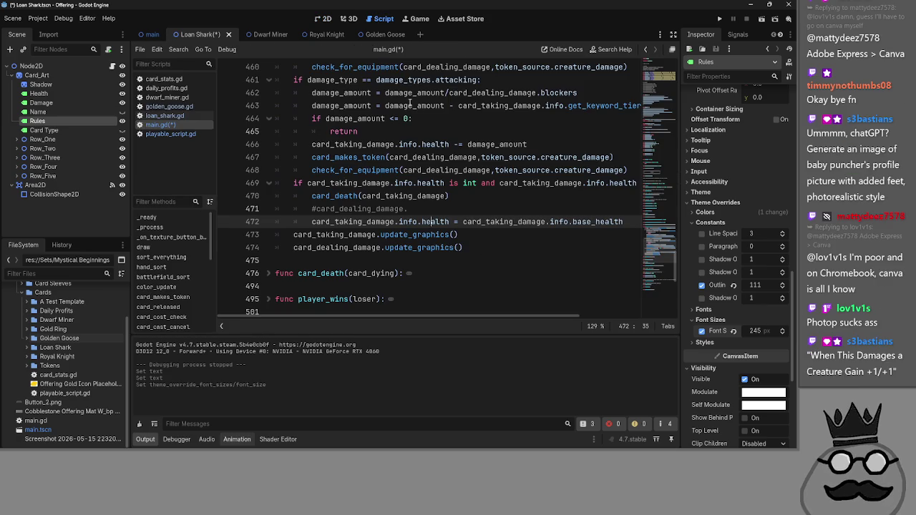
left_click(325, 20)
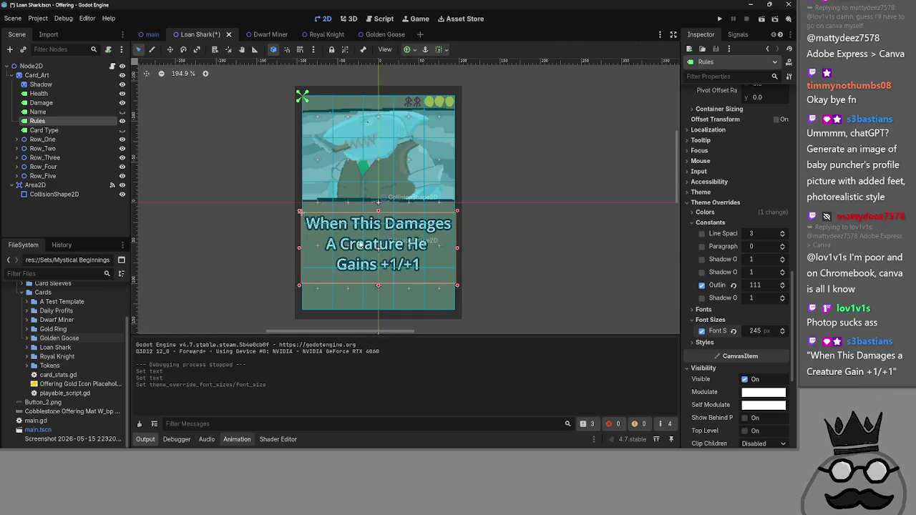
scroll(764, 266, "up", 10)
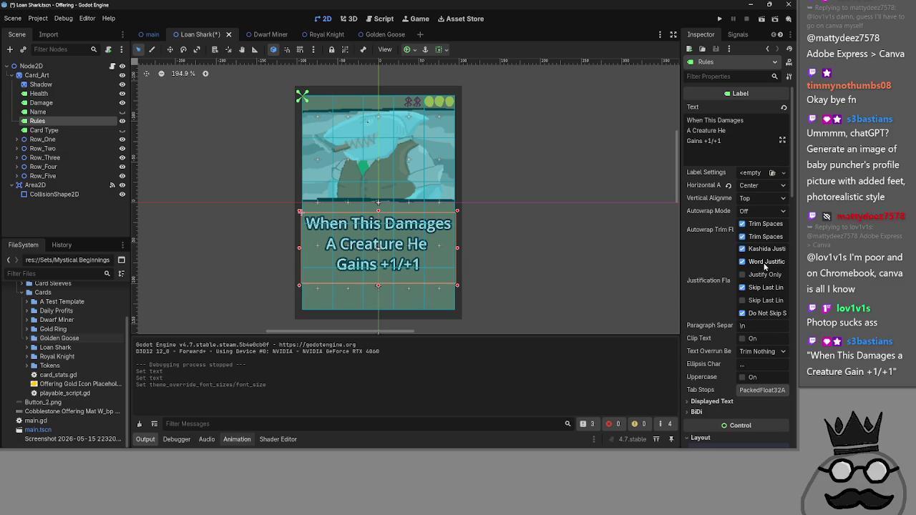
Step: Remove 'He' and rearrange line breaks into 'When This Damages' / 'A Creature Gains +1/+1'
left_click(730, 130)
key("BackSpace")
key("BackSpace")
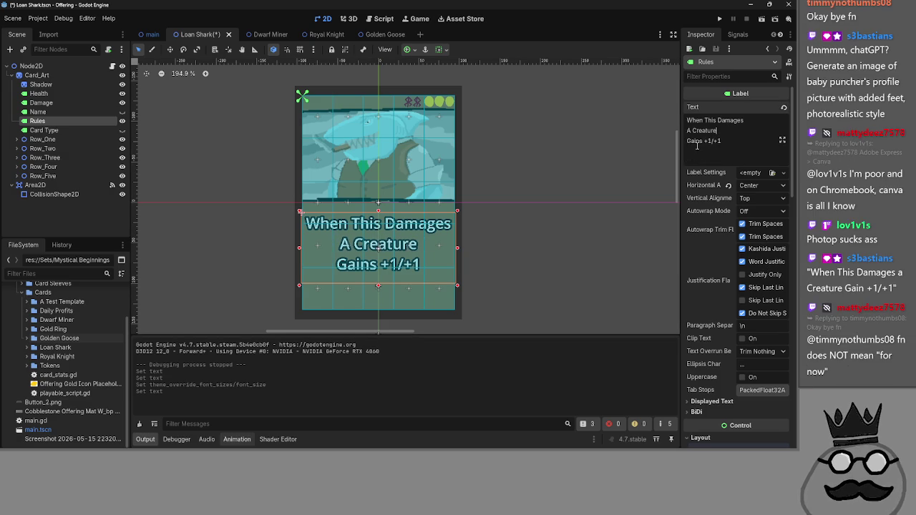
left_click(688, 143)
key("BackSpace")
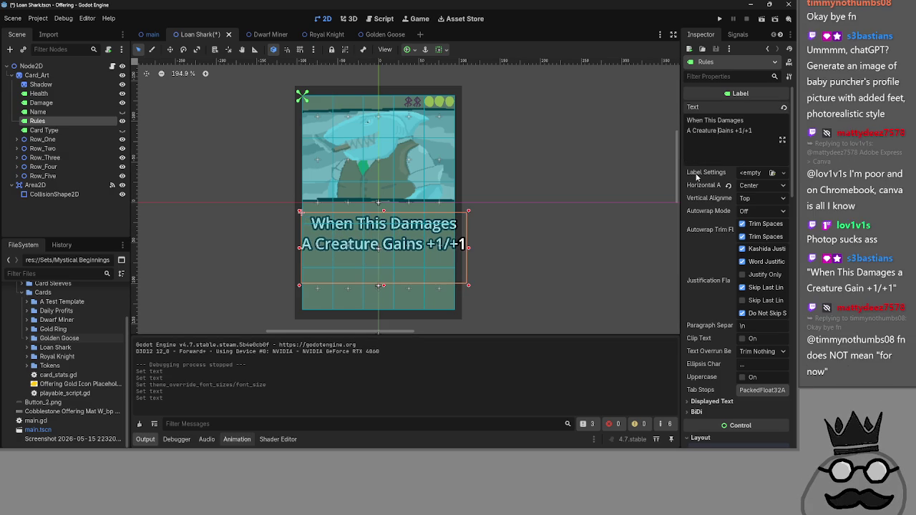
key("Return")
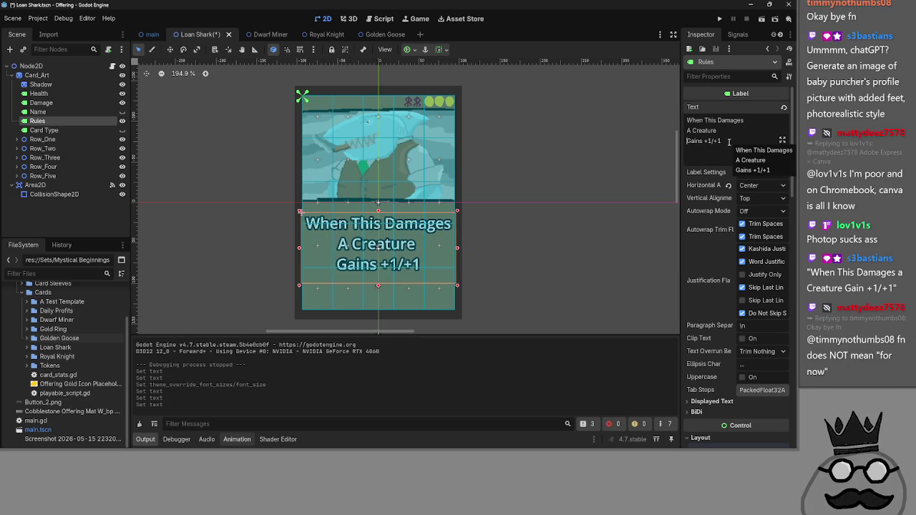
key("BackSpace")
left_click(716, 120)
key("Return")
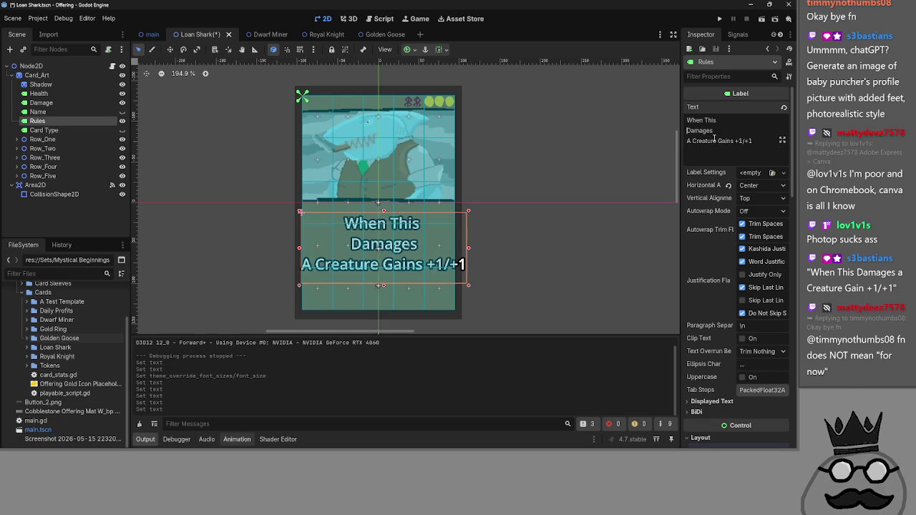
left_click(713, 142)
key("Return")
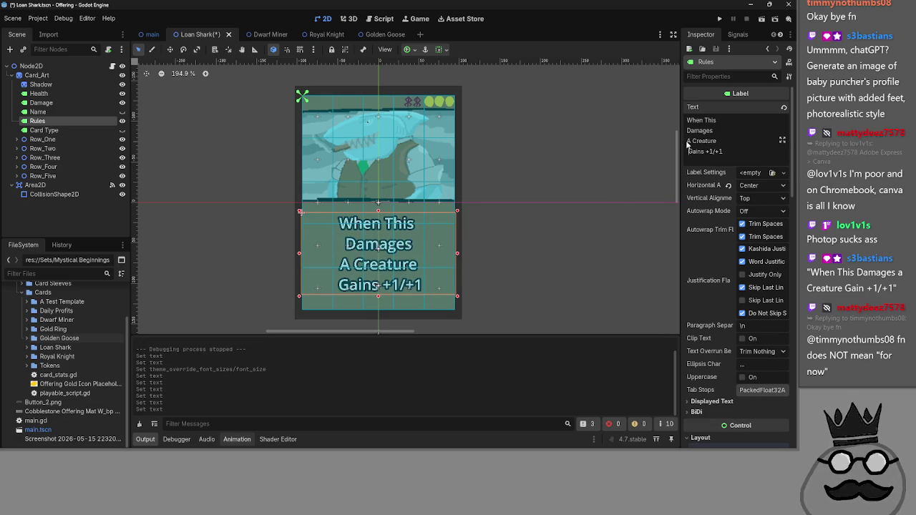
key("BackSpace")
key("Up")
key("Home")
key("BackSpace")
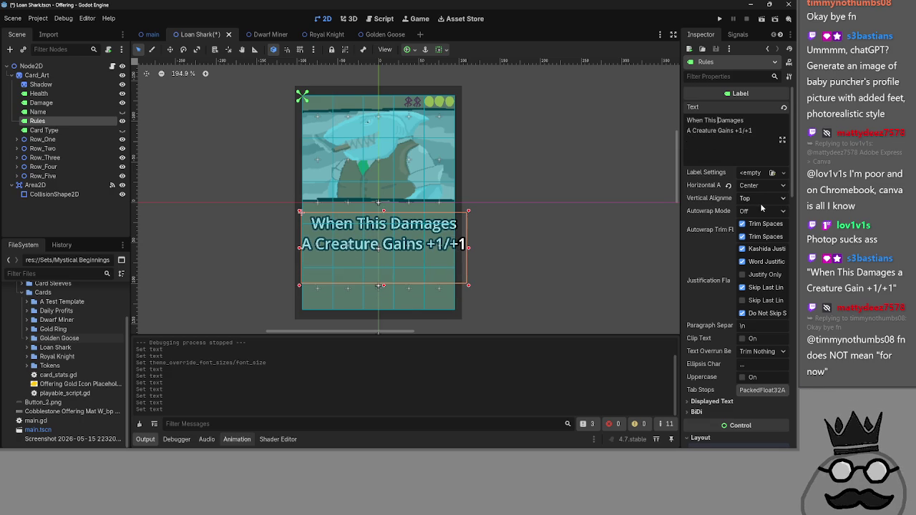
Step: Step the rules Font Size spinbox down from 245 to 209
scroll(760, 203, "down", 10)
scroll(749, 223, "down", 5)
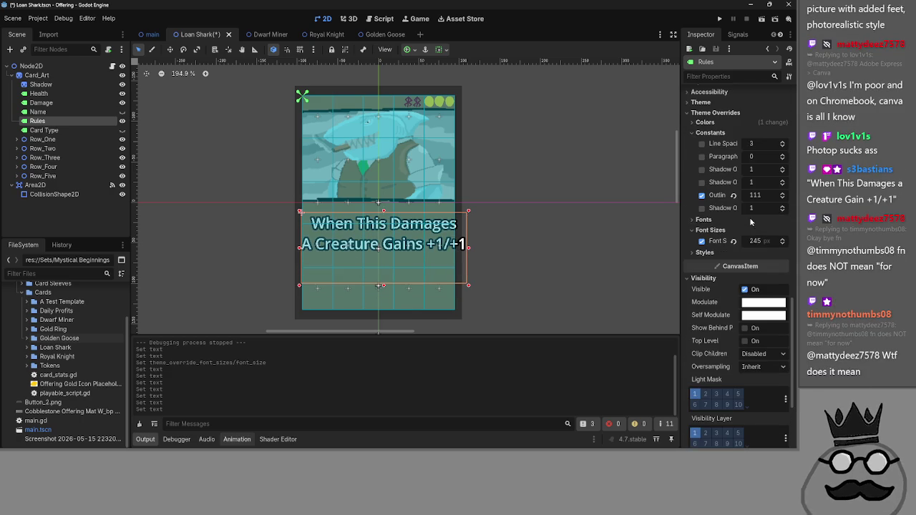
left_click(782, 244)
left_click(782, 244)
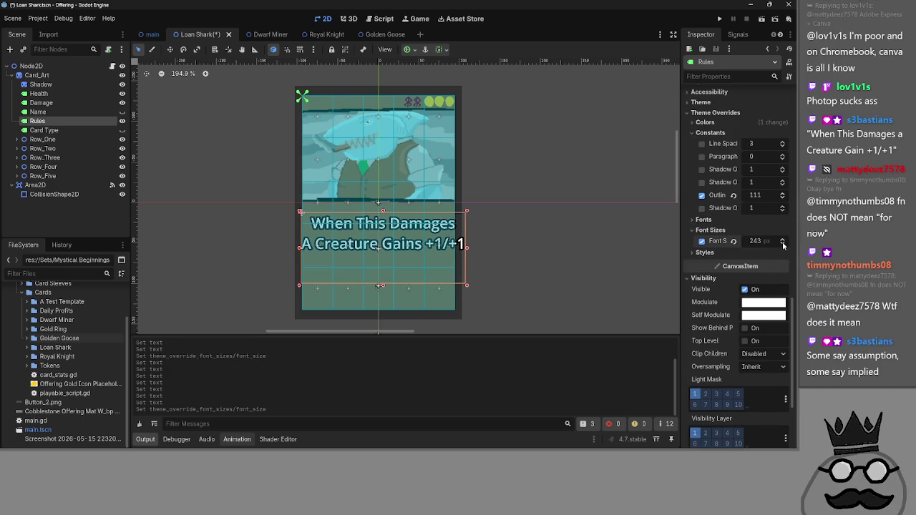
left_click(782, 244)
left_click(782, 244)
left_click(782, 244)
left_click(782, 244)
left_click(782, 244)
left_click(781, 244)
left_click(782, 244)
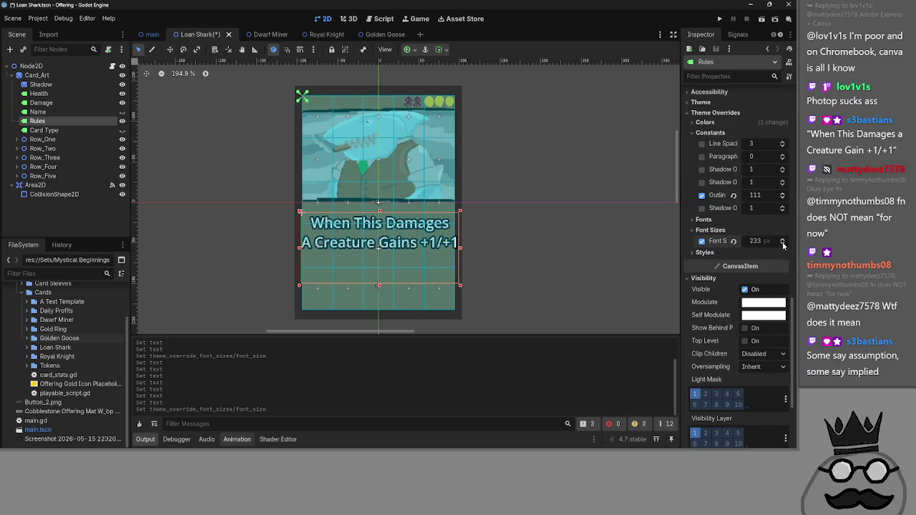
left_click(782, 244)
left_click(782, 244)
left_click(782, 244)
left_click(782, 244)
left_click(782, 243)
left_click(782, 244)
left_click(782, 244)
left_click(782, 244)
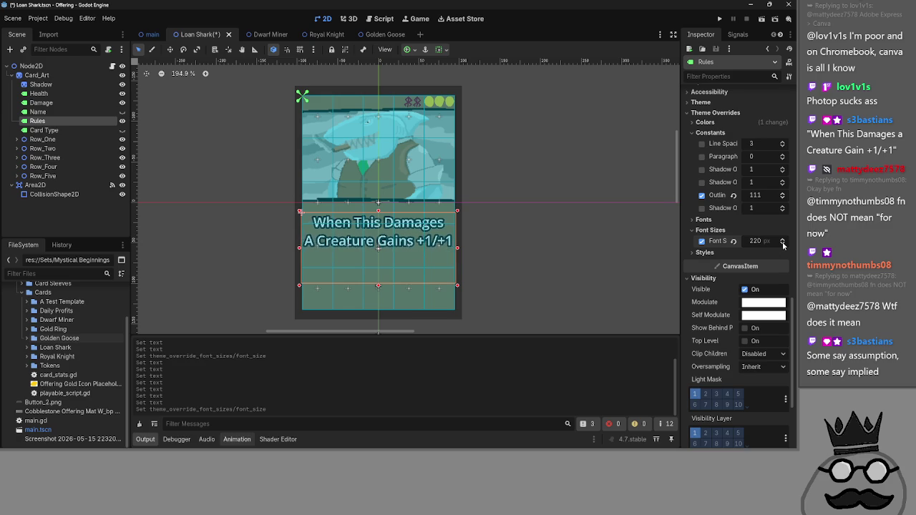
left_click(782, 244)
left_click(782, 243)
left_click(782, 243)
left_click(782, 244)
left_click(781, 244)
left_click(782, 244)
left_click(782, 244)
left_click(782, 244)
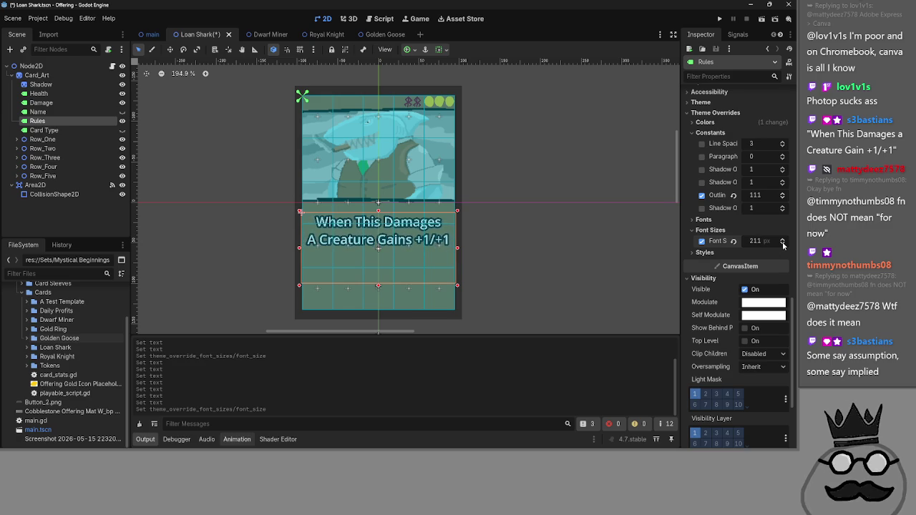
left_click(782, 244)
left_click(782, 244)
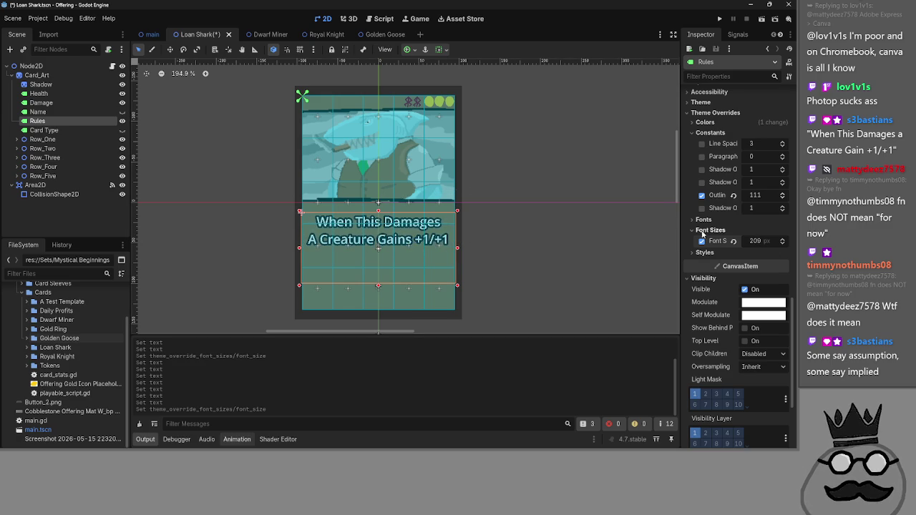
scroll(748, 234, "up", 5)
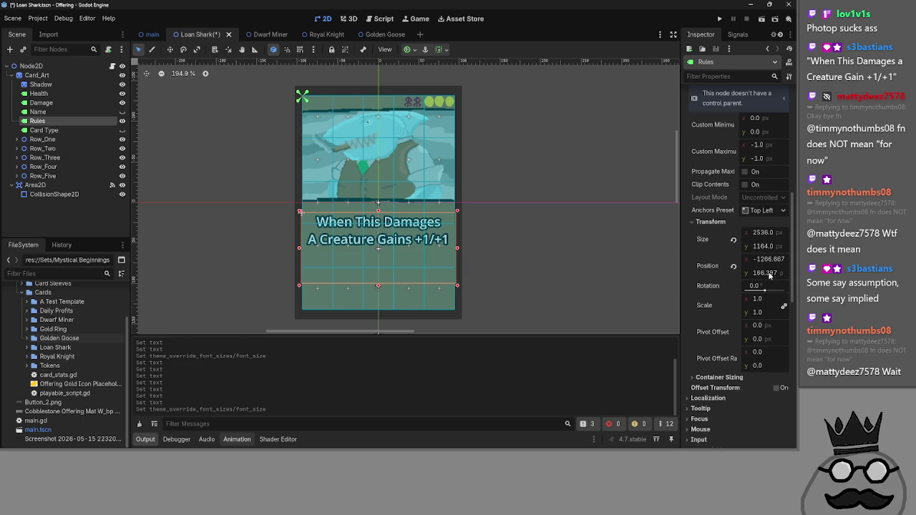
Step: Set the rules label's Transform Position y to 260
mouse_move(769, 275)
left_mouse_down()
mouse_move(794, 275)
mouse_move(770, 276)
left_mouse_up()
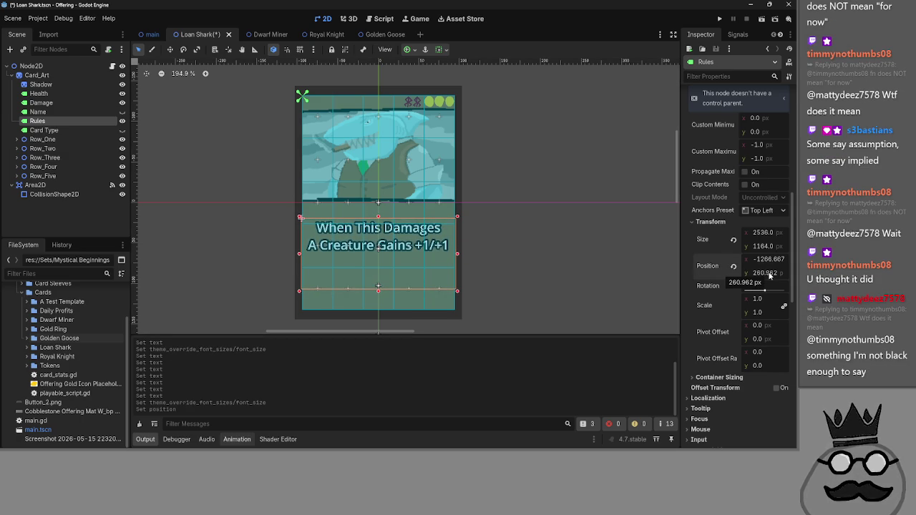
left_click(769, 274)
type("260")
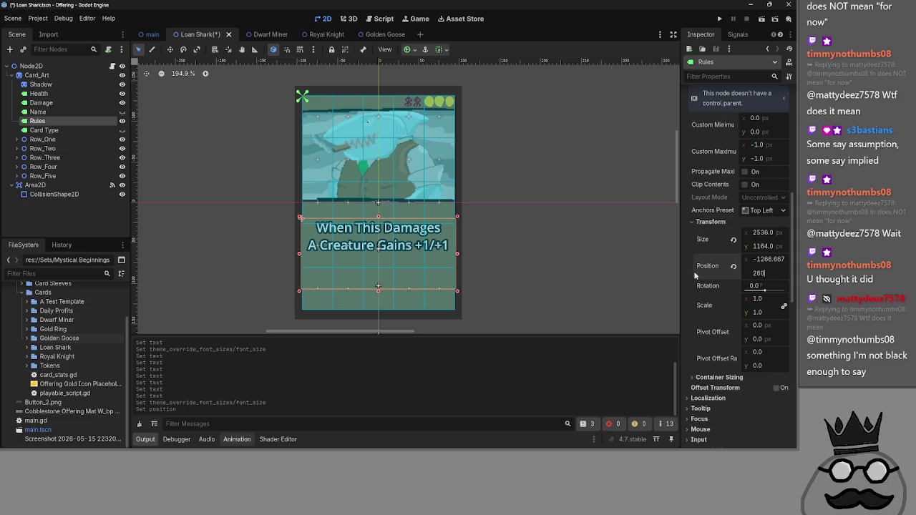
key("Return")
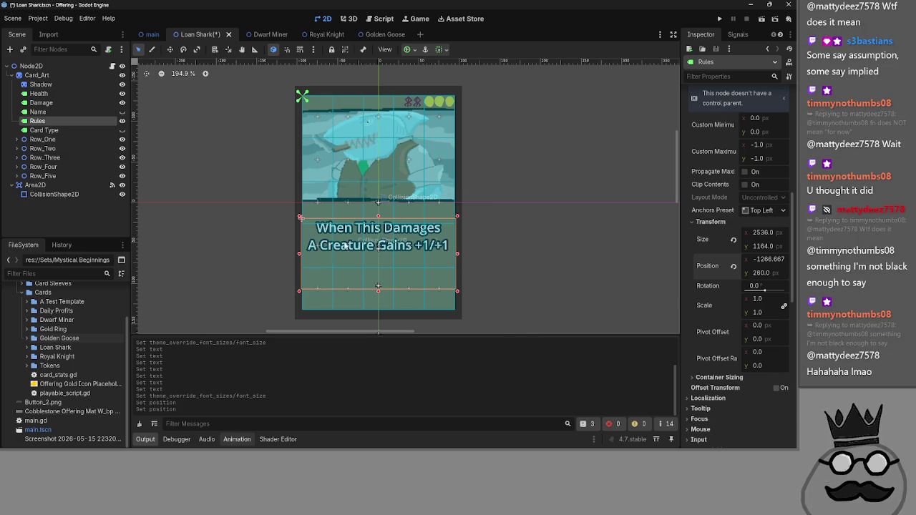
scroll(753, 267, "up", 10)
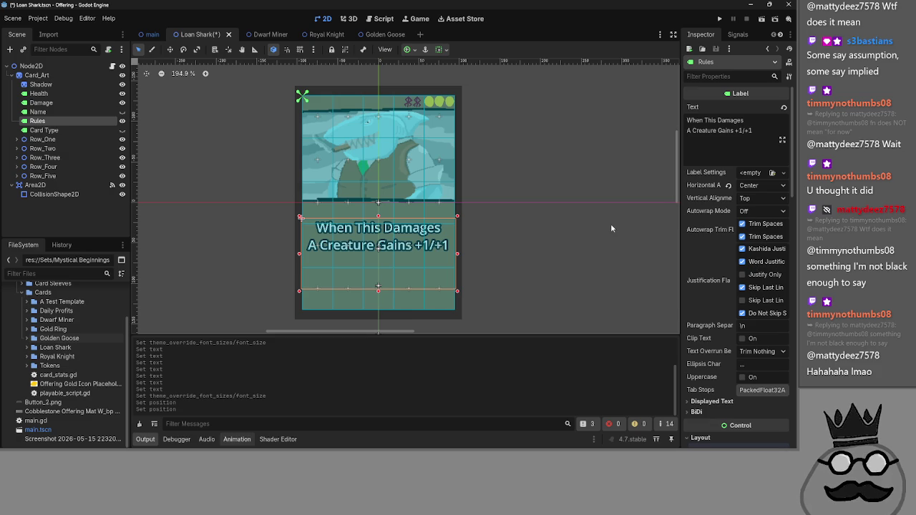
Step: In the Label Text field, delete the 's' from 'Gains' so it reads 'Gain'
scroll(770, 293, "down", 10)
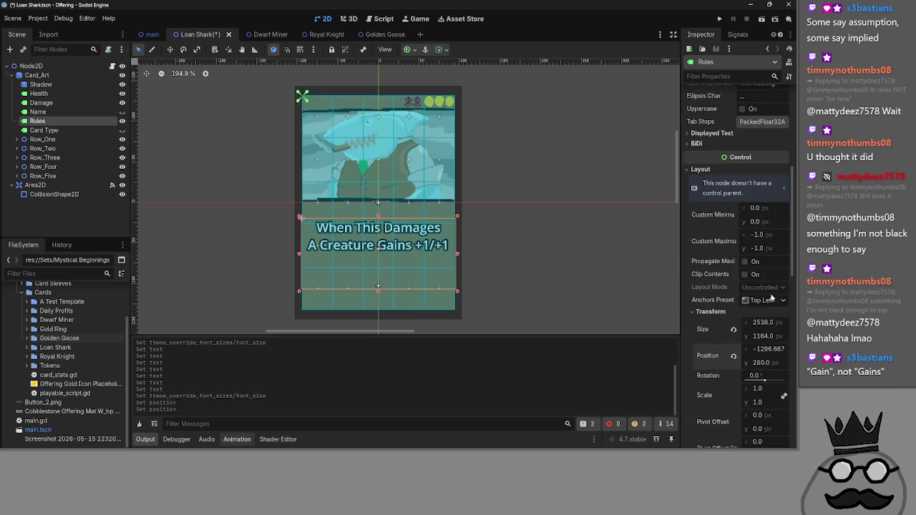
scroll(771, 294, "down", 5)
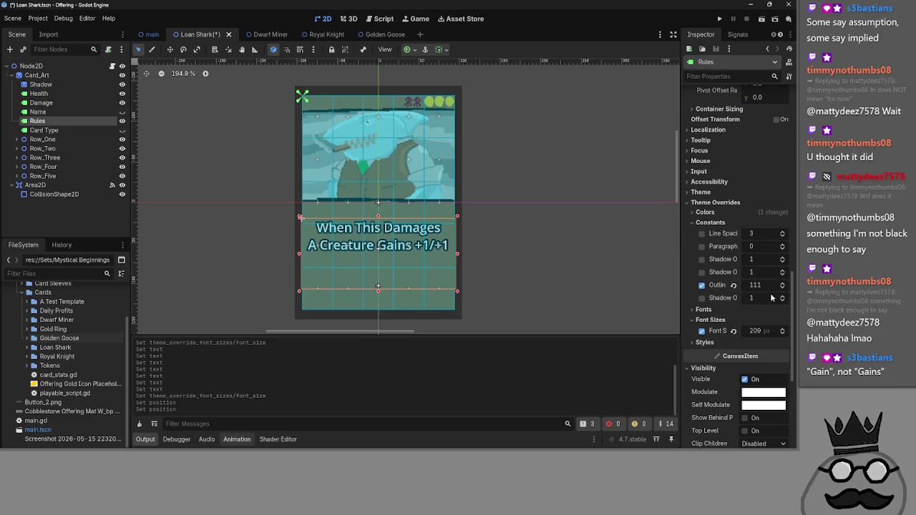
scroll(772, 297, "up", 15)
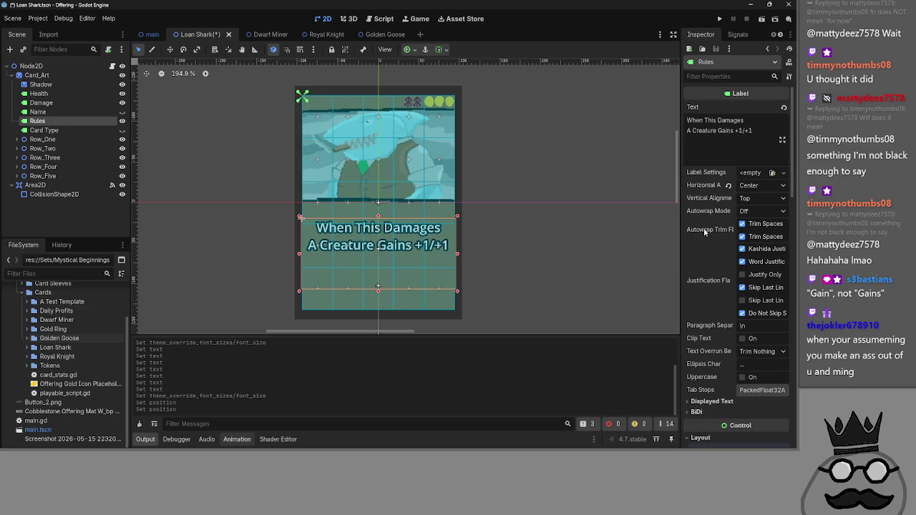
left_click(732, 132)
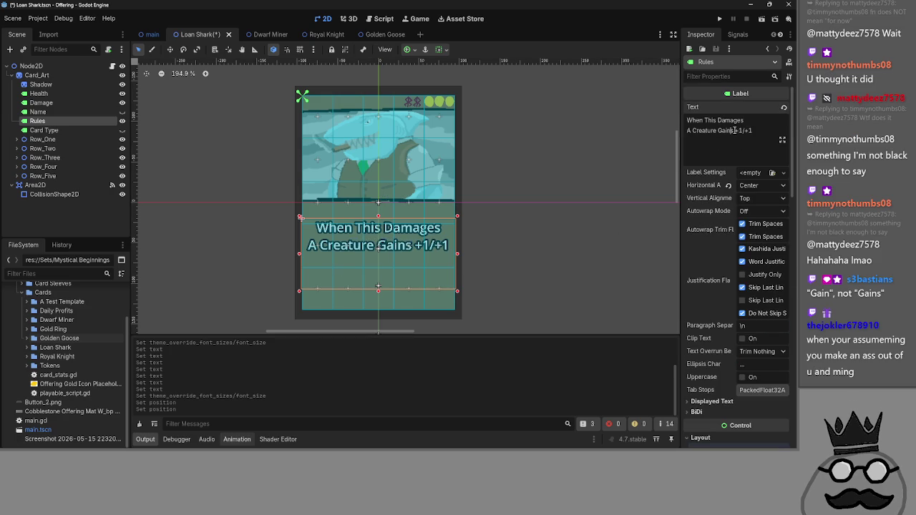
key("BackSpace")
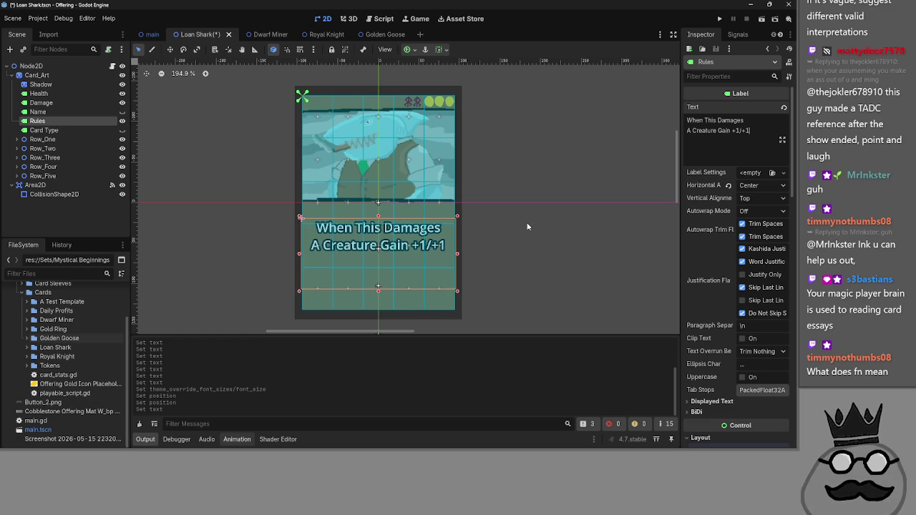
Step: On the Golden Goose scene, replace the rules text with 'At The Start Of Turn'
left_click(371, 39)
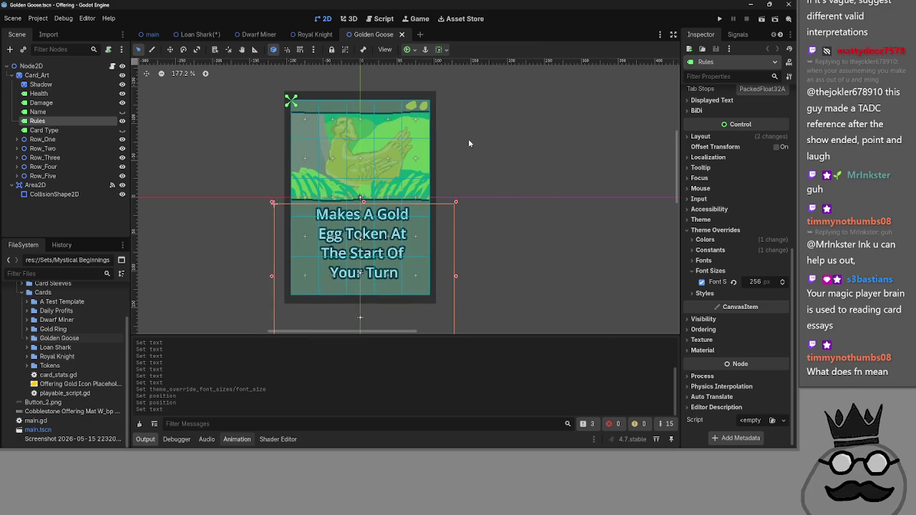
scroll(742, 184, "up", 5)
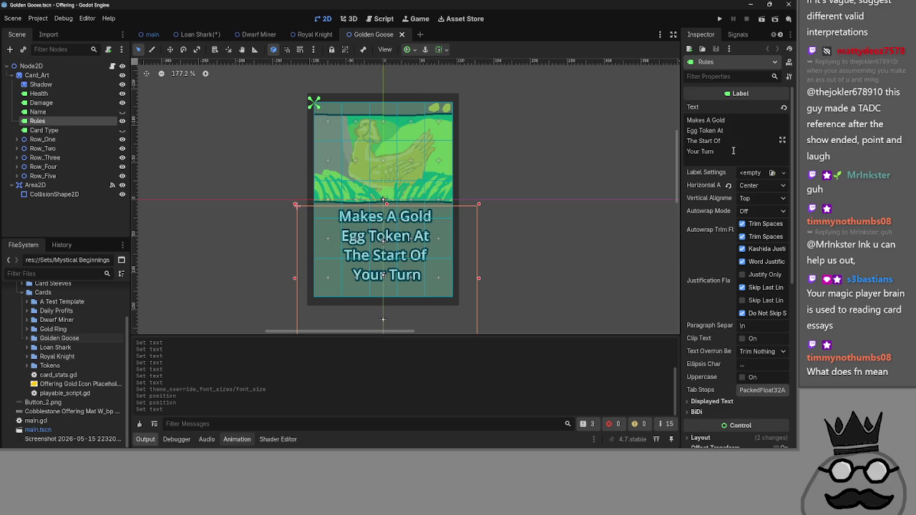
left_click_drag(729, 150, 656, 101)
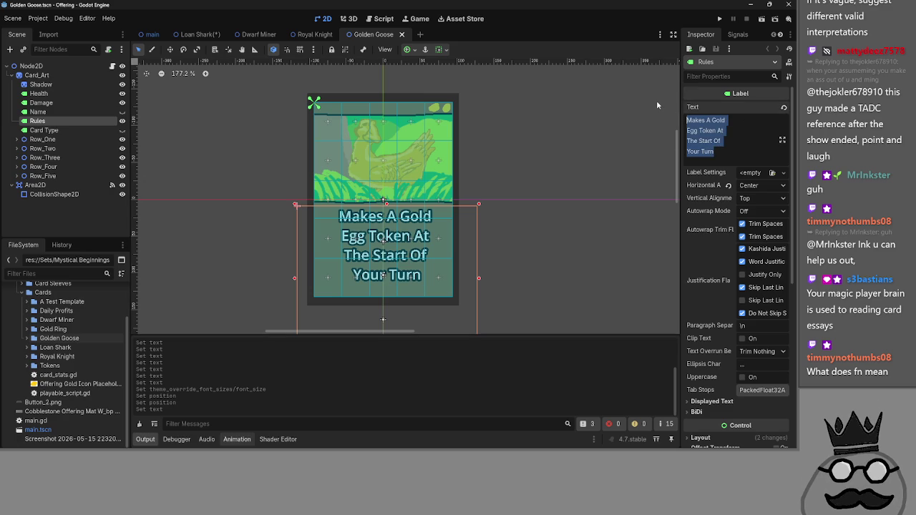
type("At The Start")
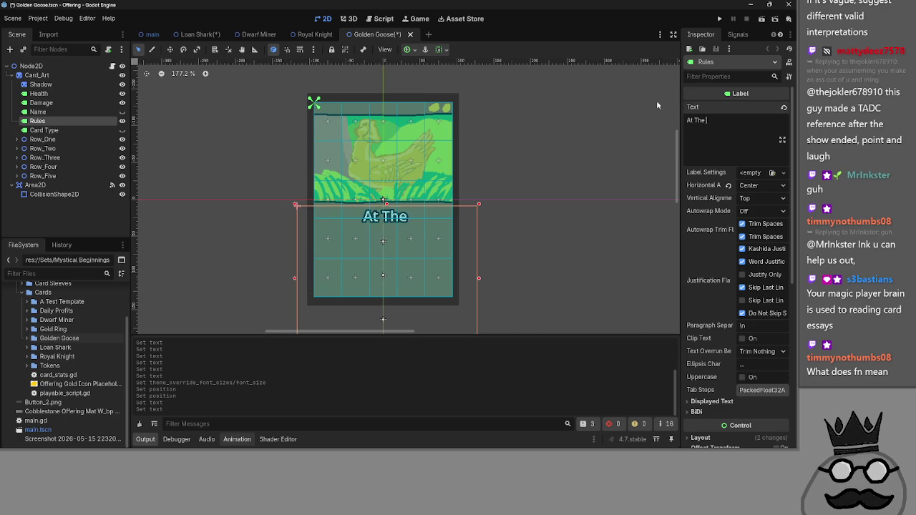
type(" Of You")
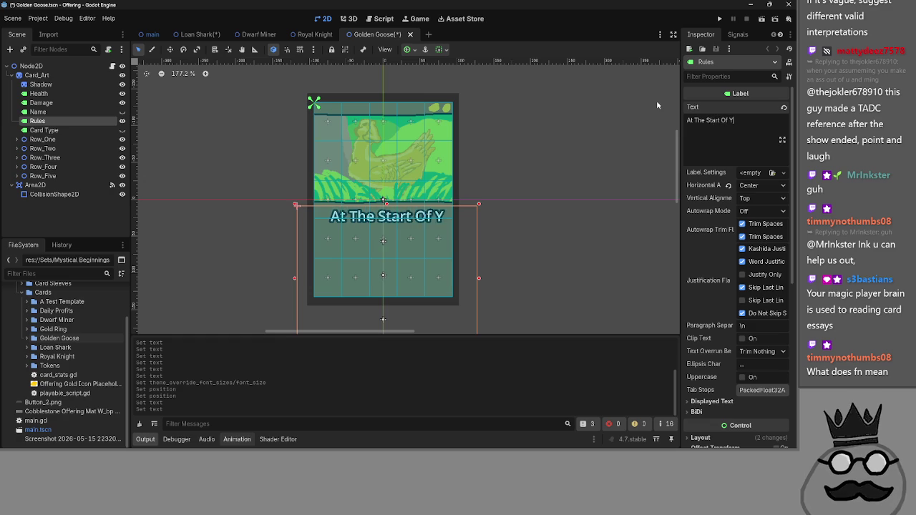
key("BackSpace")
key("BackSpace")
key("BackSpace")
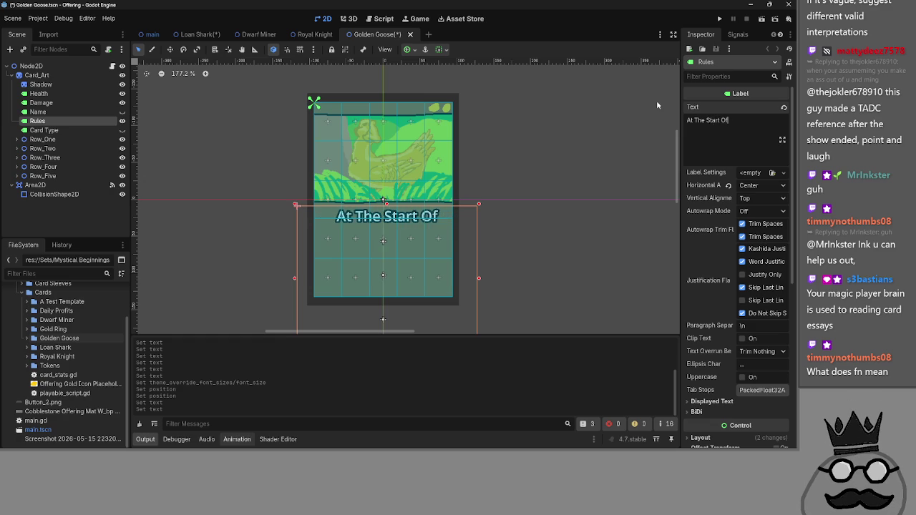
type(" Turn")
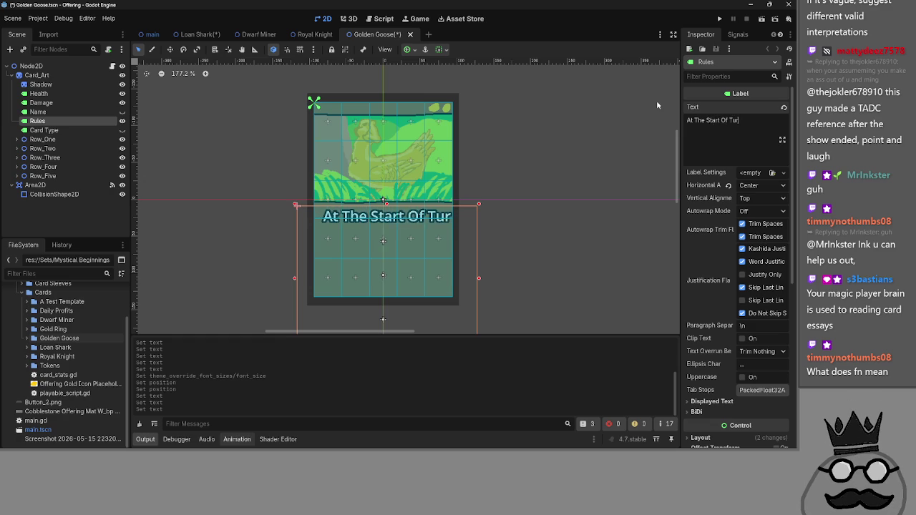
Step: Add a second rules line reading 'Make A Gold Egg Token'
key("Return")
type("Maka")
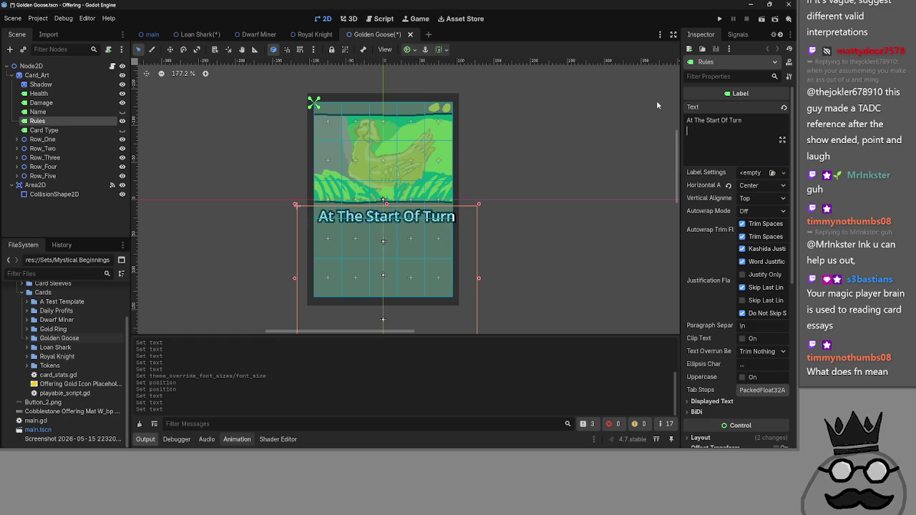
key("BackSpace")
key("BackSpace")
type("ke ")
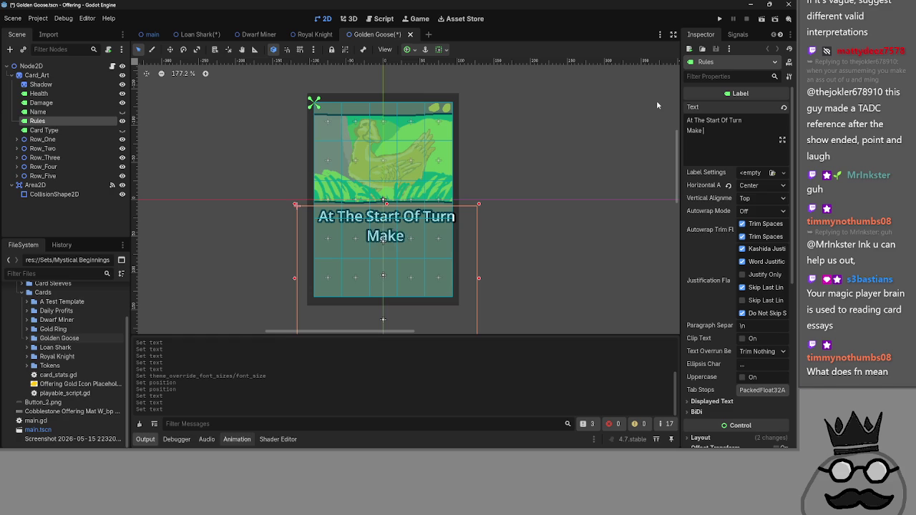
type("A Gold Egg")
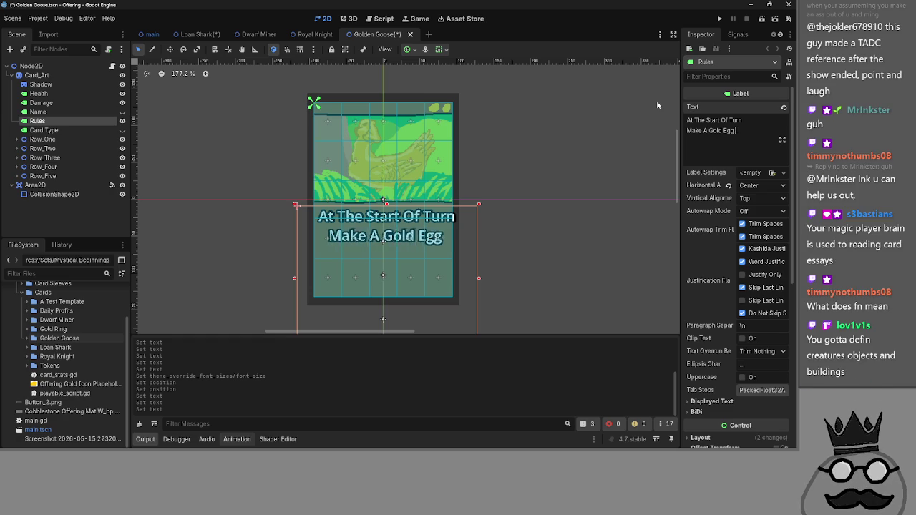
type(" Toekn")
key("BackSpace")
key("BackSpace")
key("BackSpace")
type("ken")
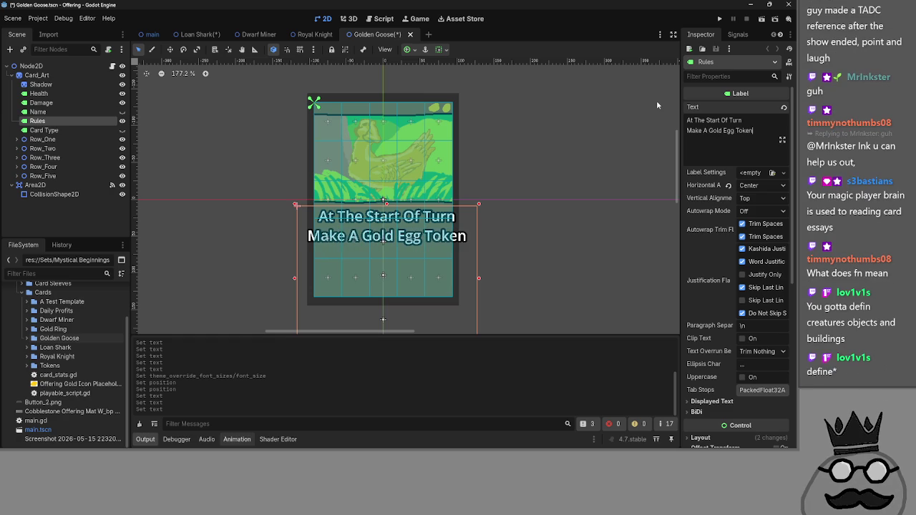
scroll(730, 248, "down", 5)
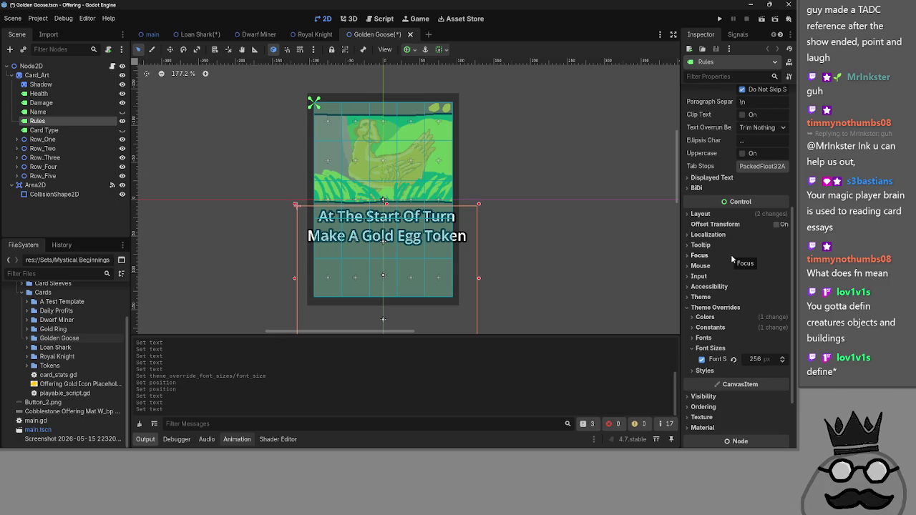
Step: Set the Golden Goose rules font size to 203 px and nudge the label slightly left and down
scroll(730, 254, "down", 2)
left_click_drag(758, 282, 730, 282)
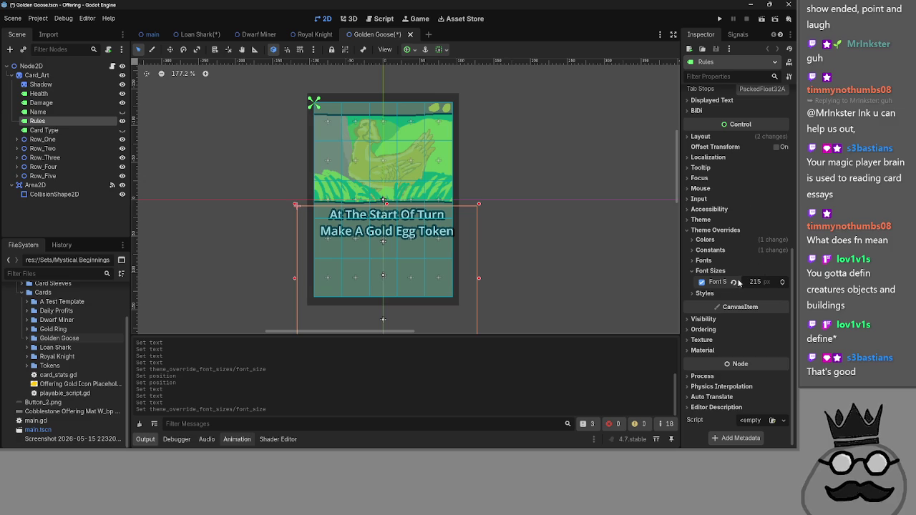
left_click_drag(754, 285, 747, 284)
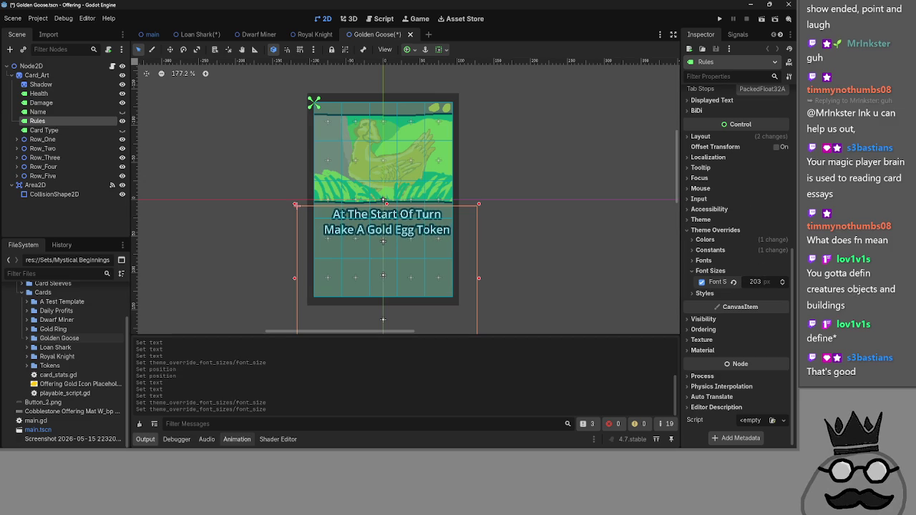
left_click_drag(438, 312, 435, 313)
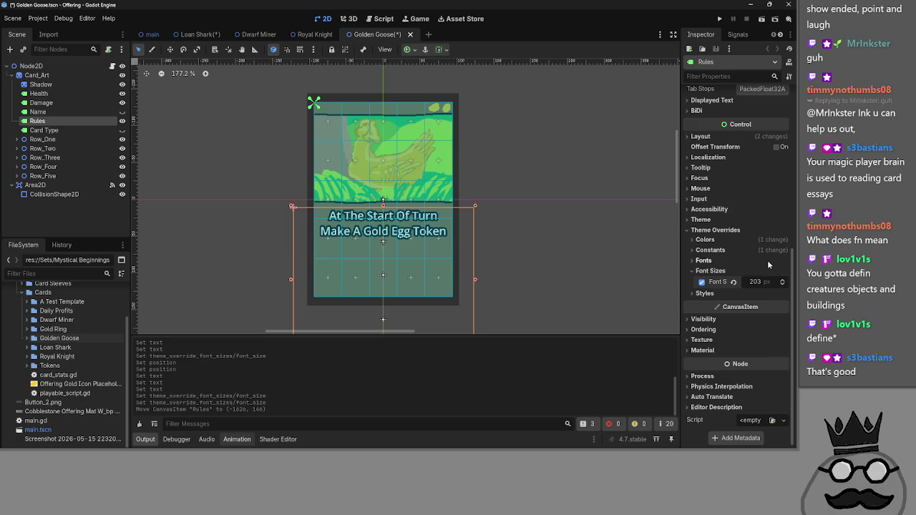
scroll(766, 260, "up", 2)
Step: Set the Golden Goose rules text Position y to 180 under Layout > Transform, then save
left_click(748, 183)
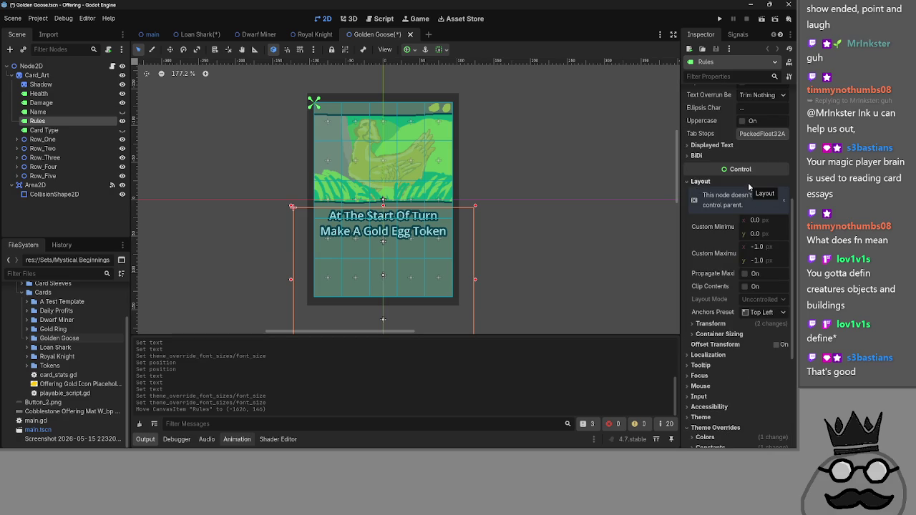
left_click(710, 323)
left_click_drag(763, 370, 782, 374)
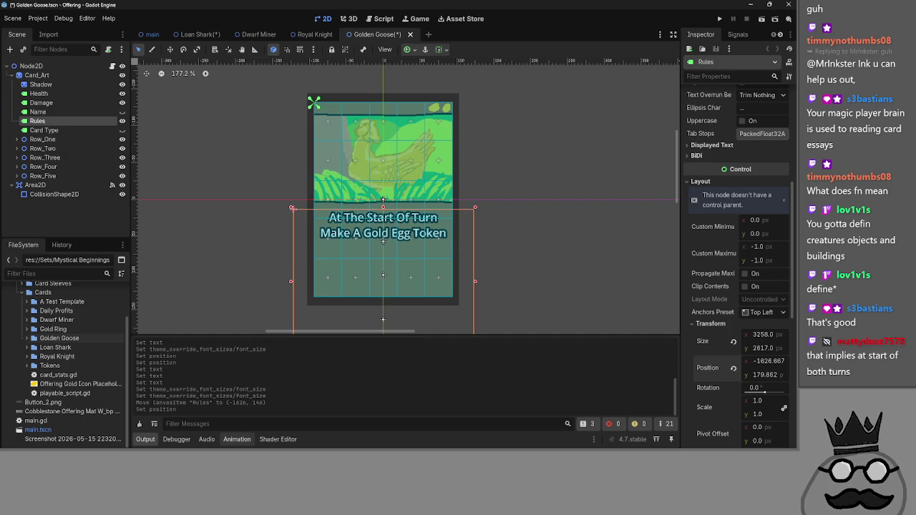
left_click(764, 375)
type("180")
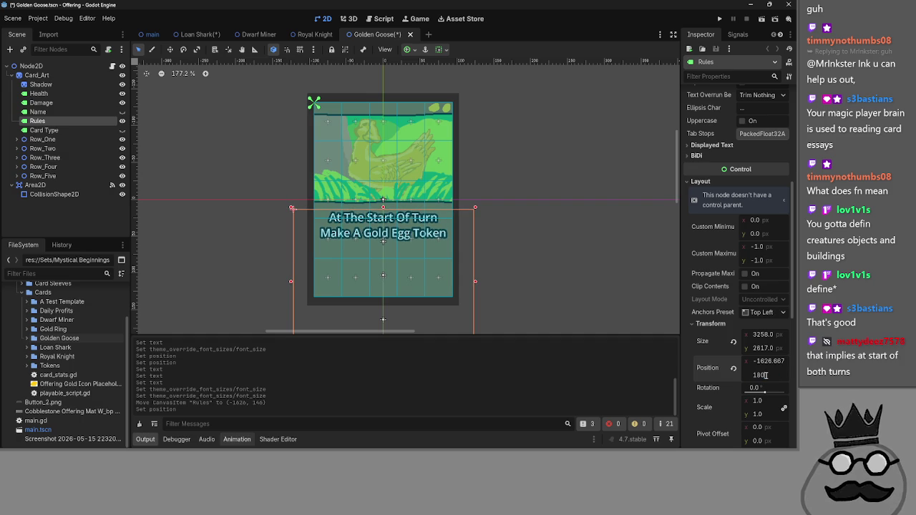
key("Return")
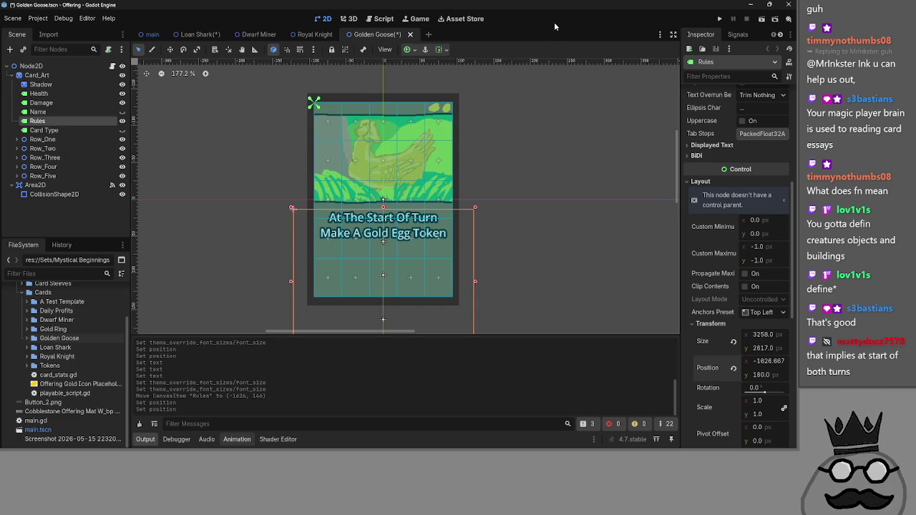
key("ctrl+s")
Step: Glance at Loan Shark, then lower the rules text to y 200 and then 260
left_click(193, 35)
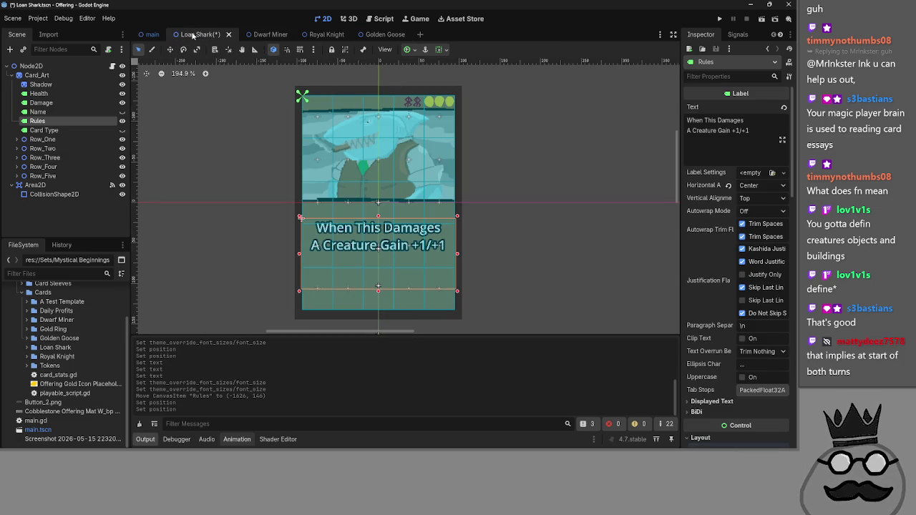
left_click(372, 34)
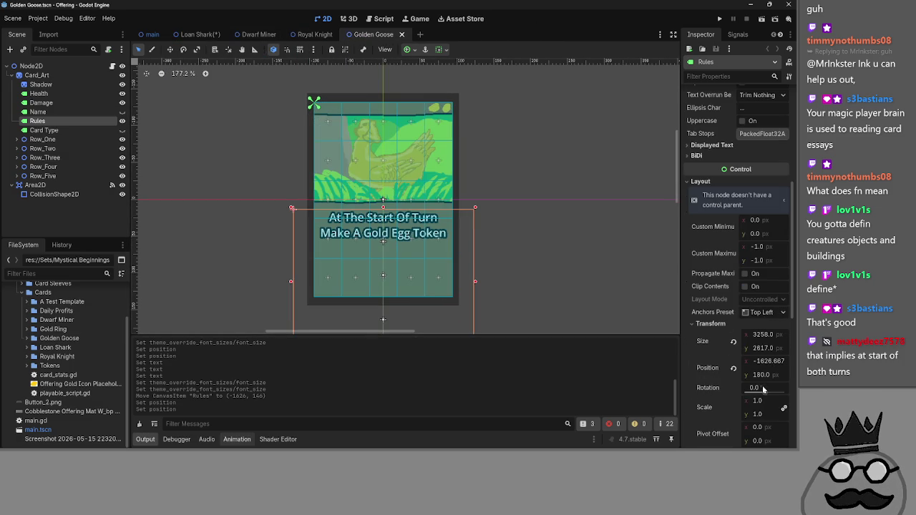
left_click(764, 375)
type("200")
key("Return")
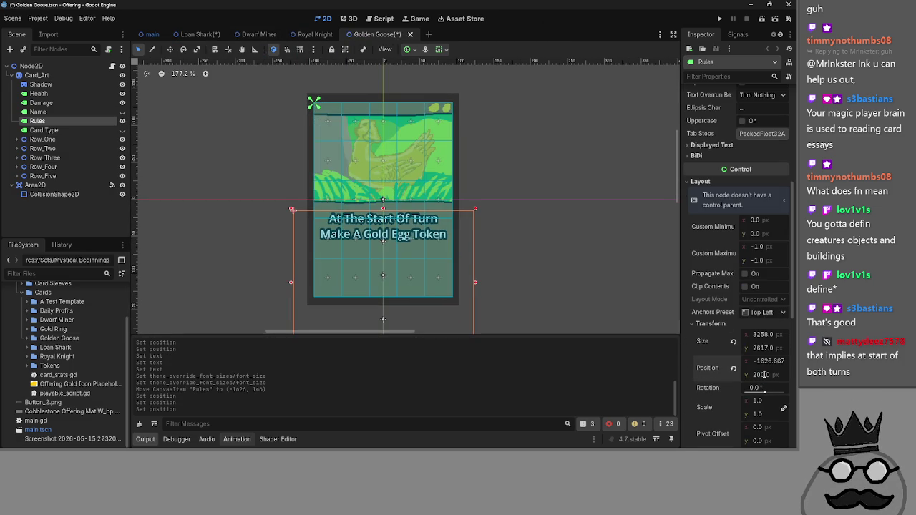
left_click(758, 374)
type("260")
key("Return")
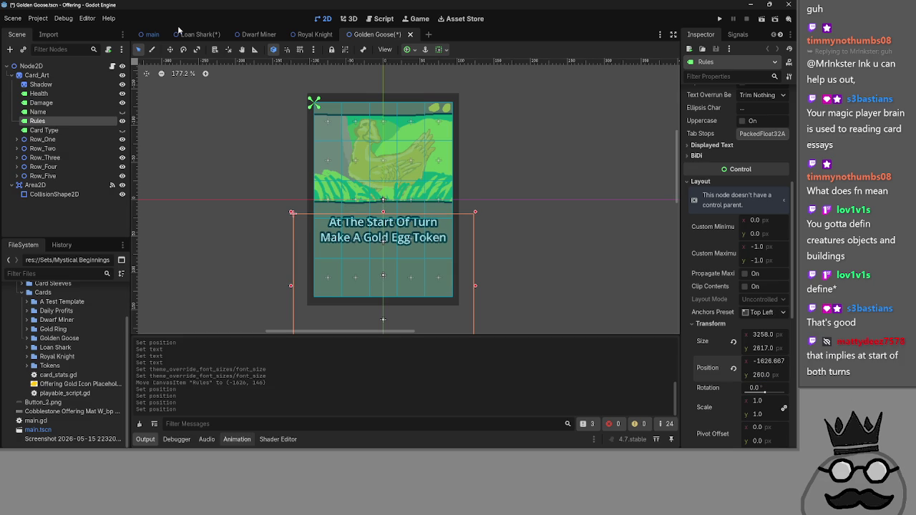
Step: Compare against the Loan Shark card's rules text, then save the Golden Goose scene
left_click(186, 34)
scroll(701, 315, "down", 5)
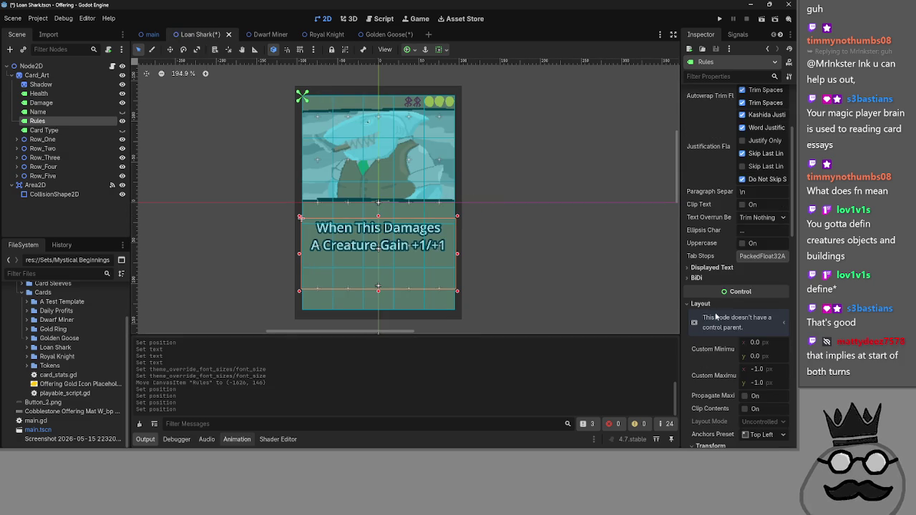
scroll(783, 430, "down", 5)
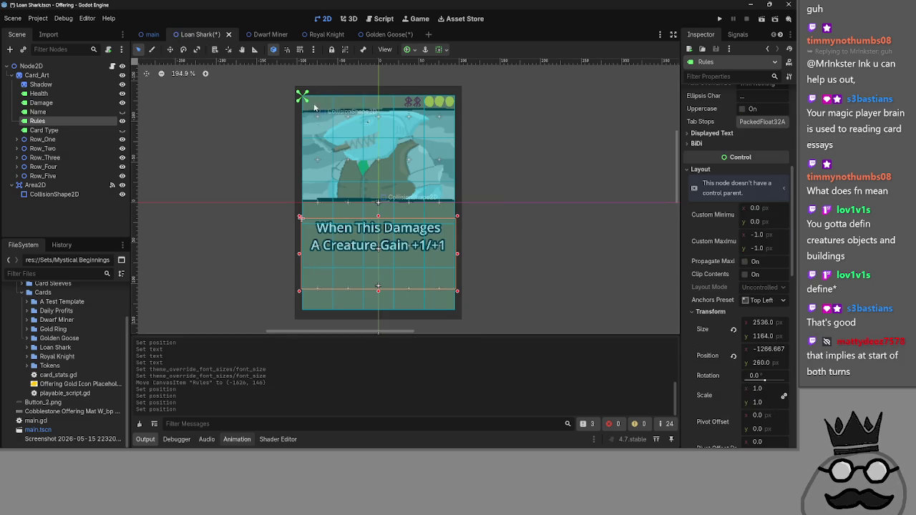
left_click(384, 34)
key("ctrl+s")
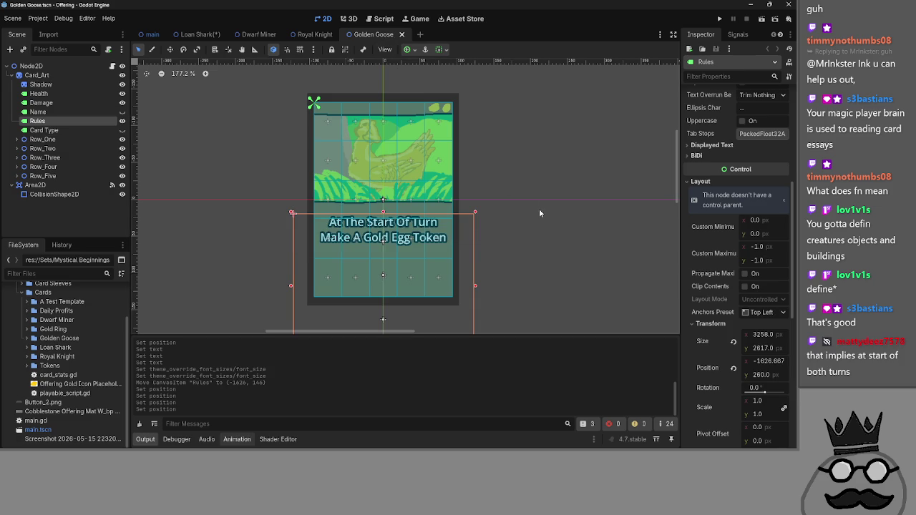
Step: Look over the Royal Knight and Dwarf Miner cards before returning to Golden Goose
left_click(299, 34)
scroll(580, 237, "down", 4)
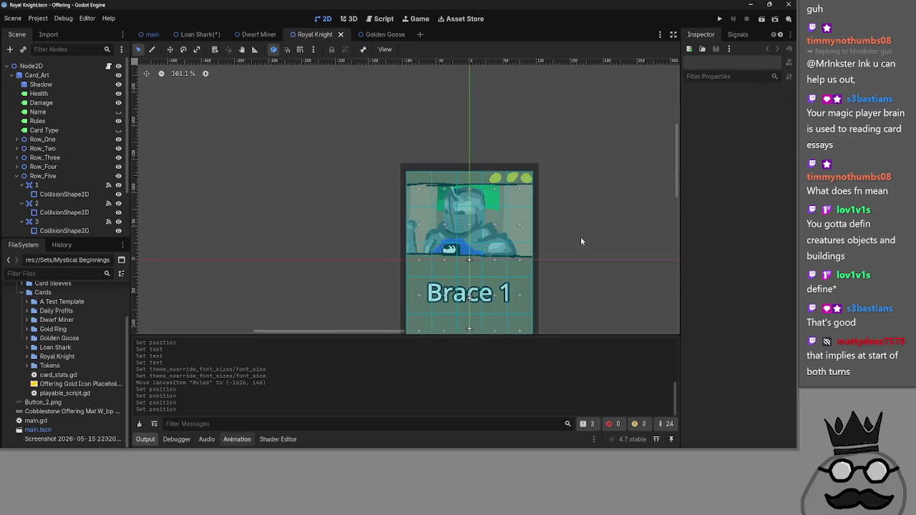
left_click(257, 35)
scroll(483, 186, "down", 2)
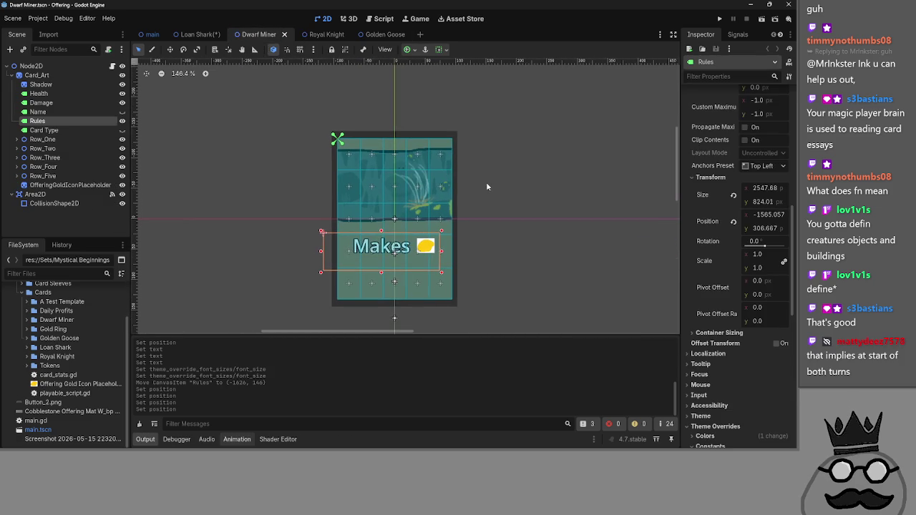
left_click(368, 34)
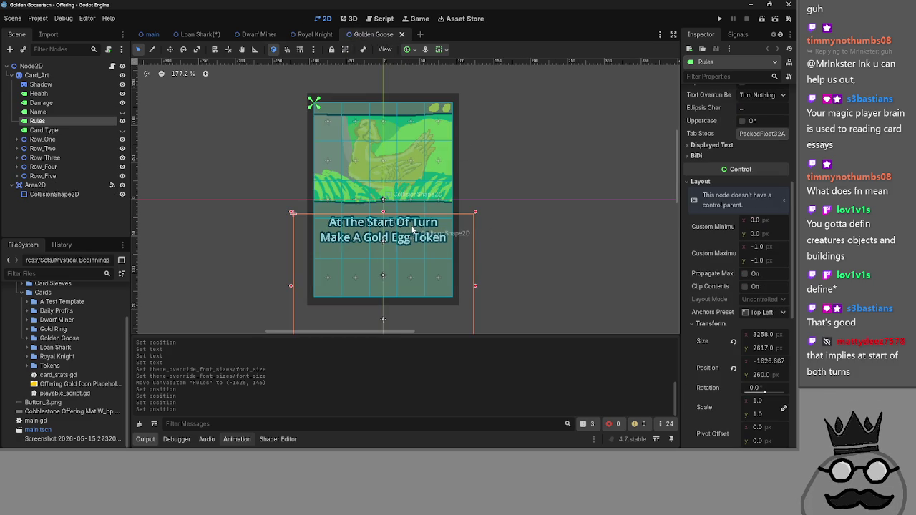
Step: Insert 'Your' into the rules text and shrink its font size to 194 px
scroll(747, 229, "up", 1)
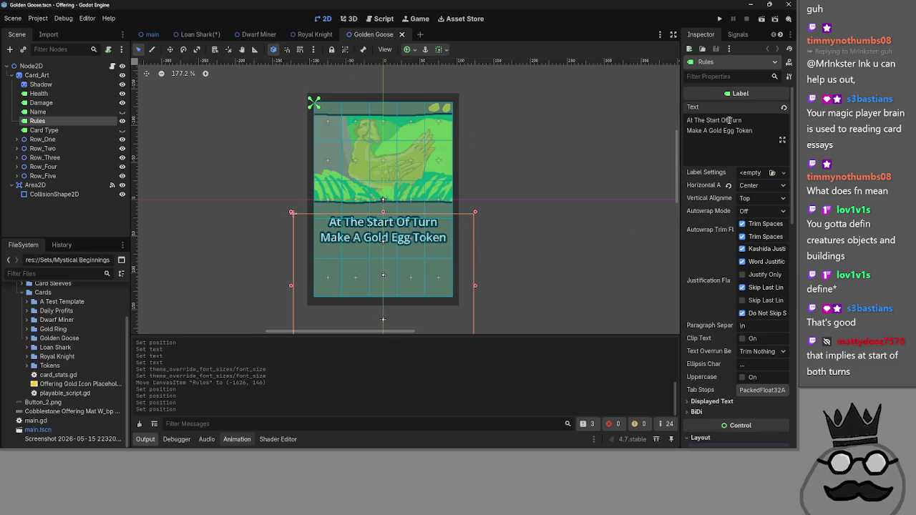
type("Your")
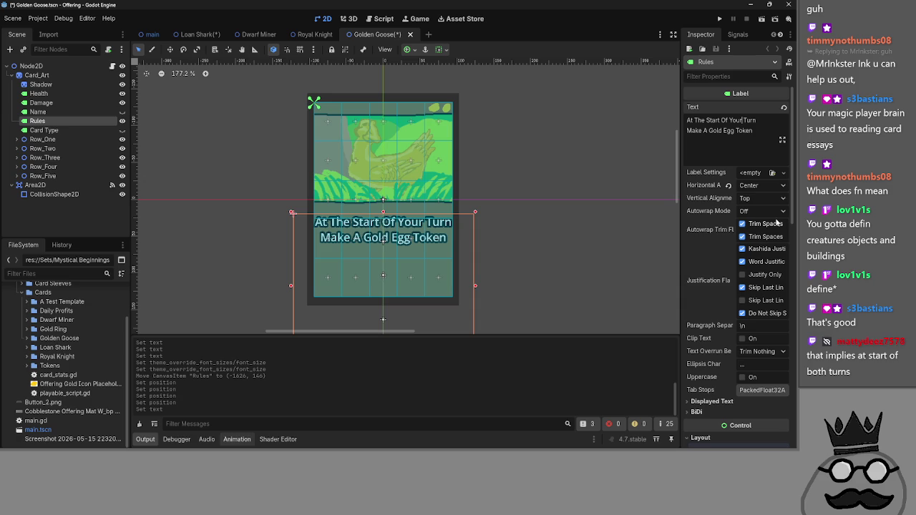
scroll(781, 260, "down", 10)
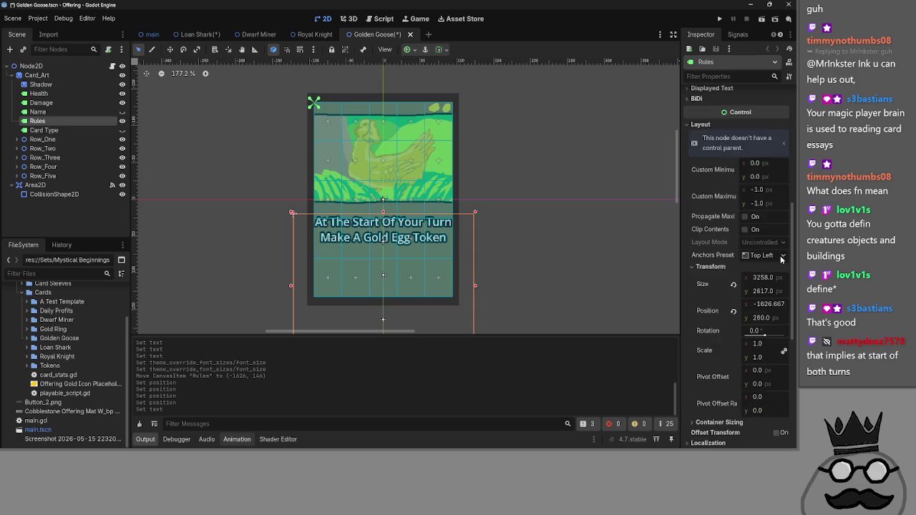
scroll(771, 238, "down", 7)
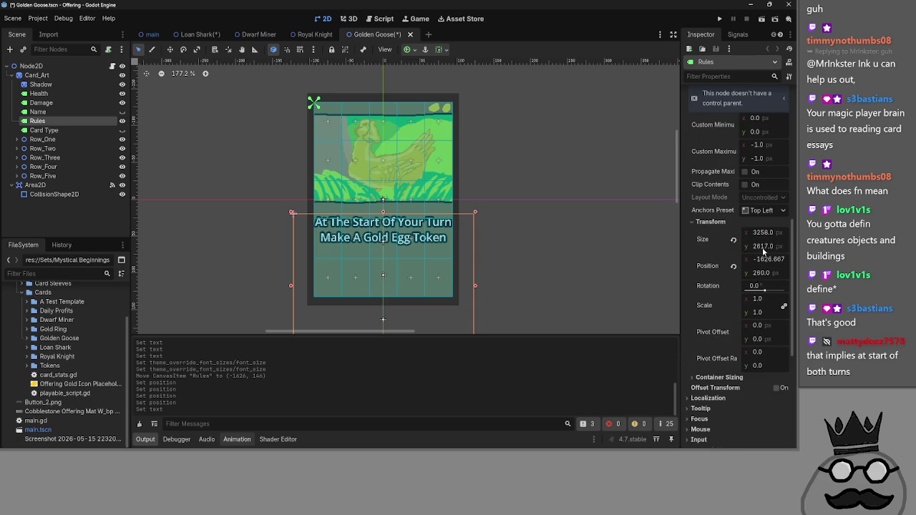
left_click_drag(755, 281, 743, 281)
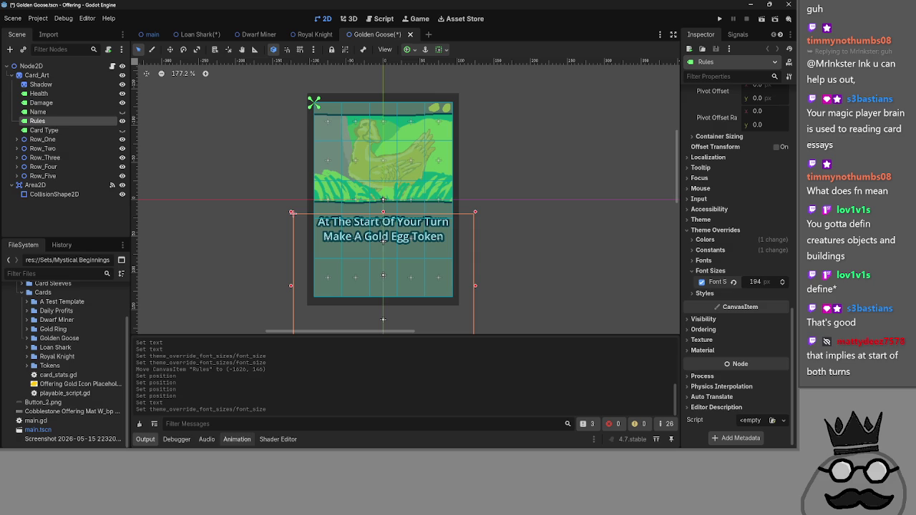
Step: Move the rules text lower, save the Golden Goose scene, and show the Loan Shark card
scroll(761, 272, "up", 10)
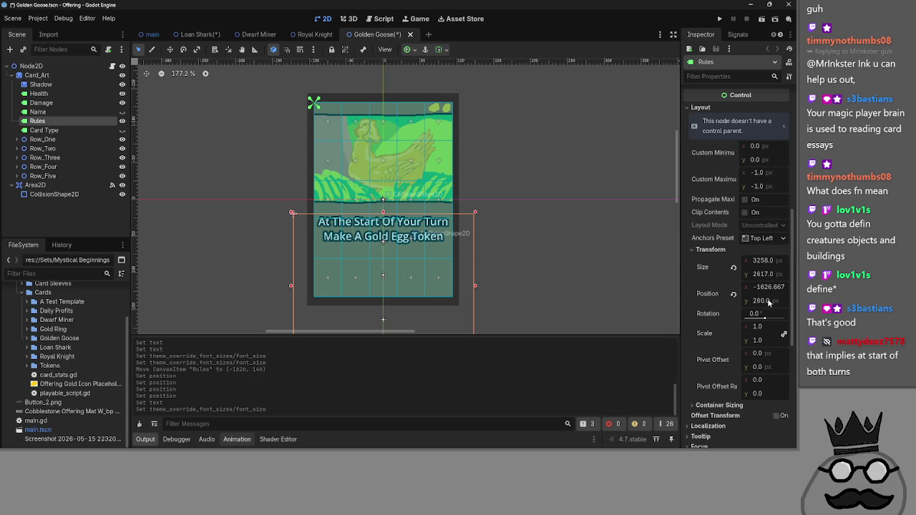
left_click_drag(767, 302, 804, 302)
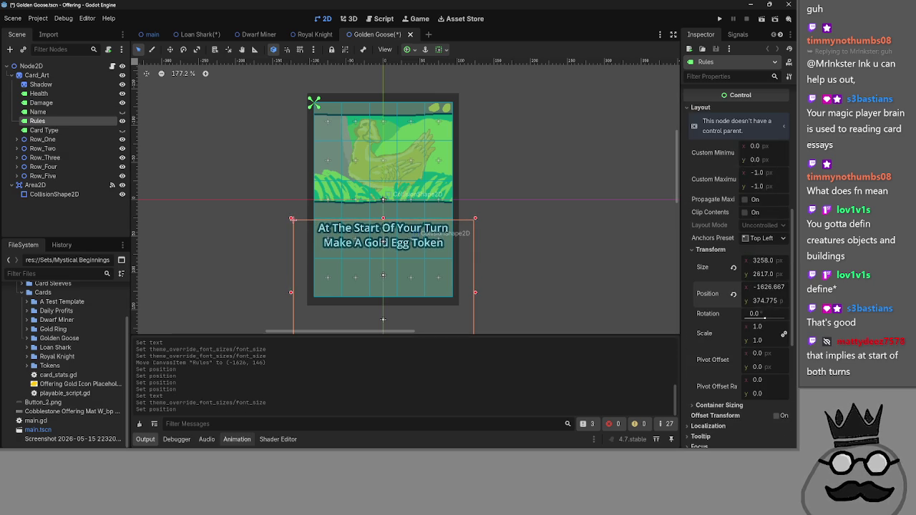
left_click(532, 261)
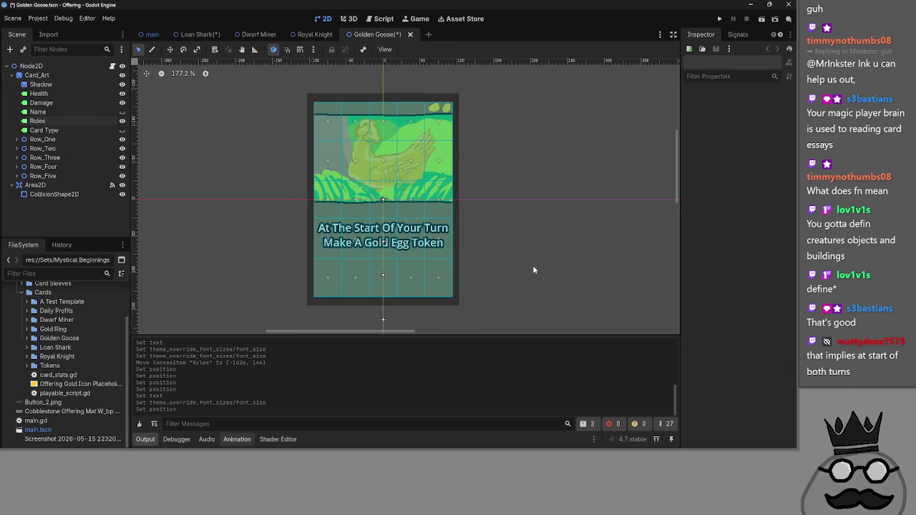
scroll(532, 270, "down", 1)
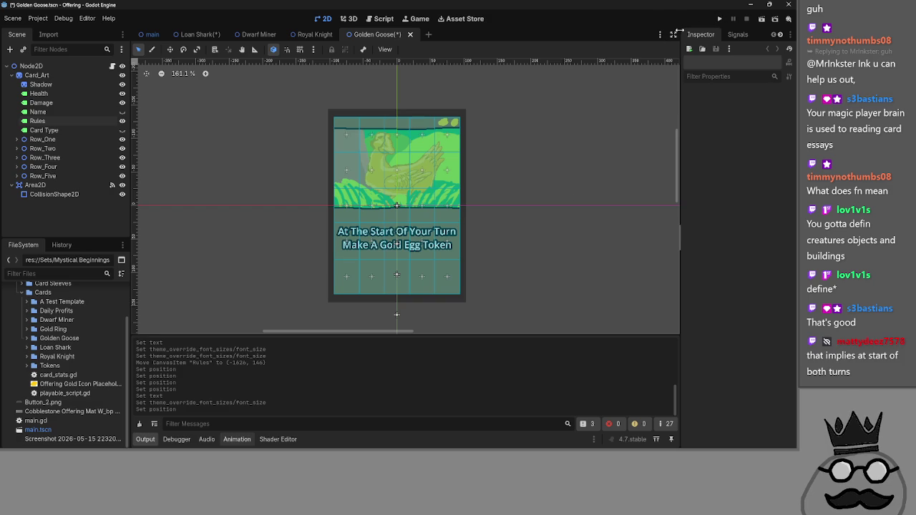
key("ctrl+s")
left_click(200, 34)
Step: Save Loan Shark, then delete the '#card_dealing_damage.' comment on line 471 of main.gd
key("ctrl+s")
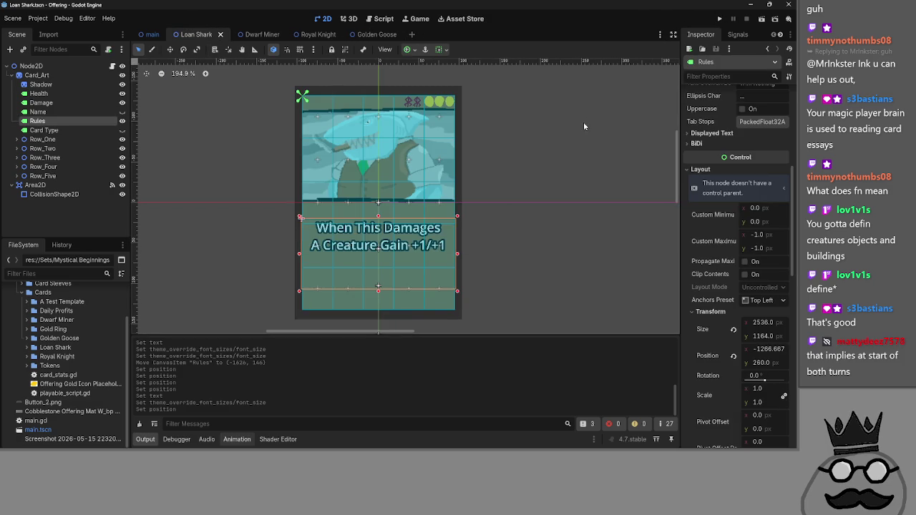
left_click(583, 126)
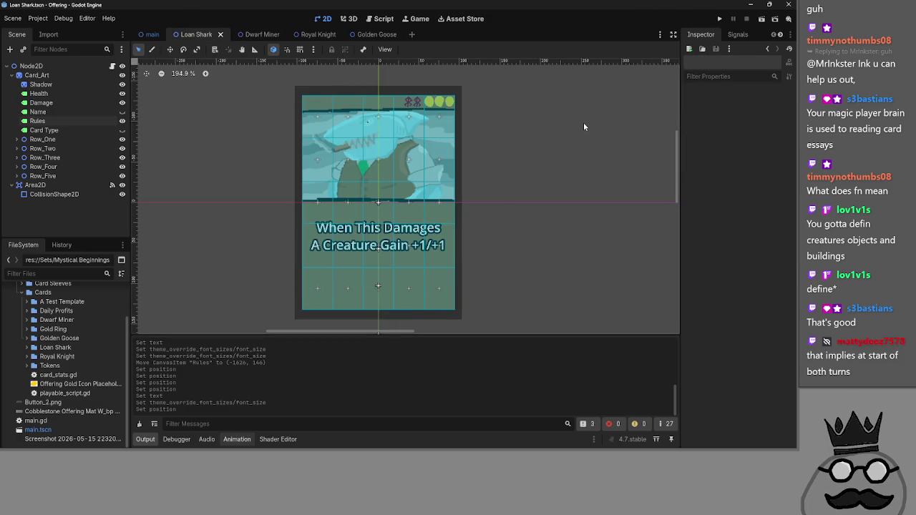
left_click(384, 19)
left_click(457, 208)
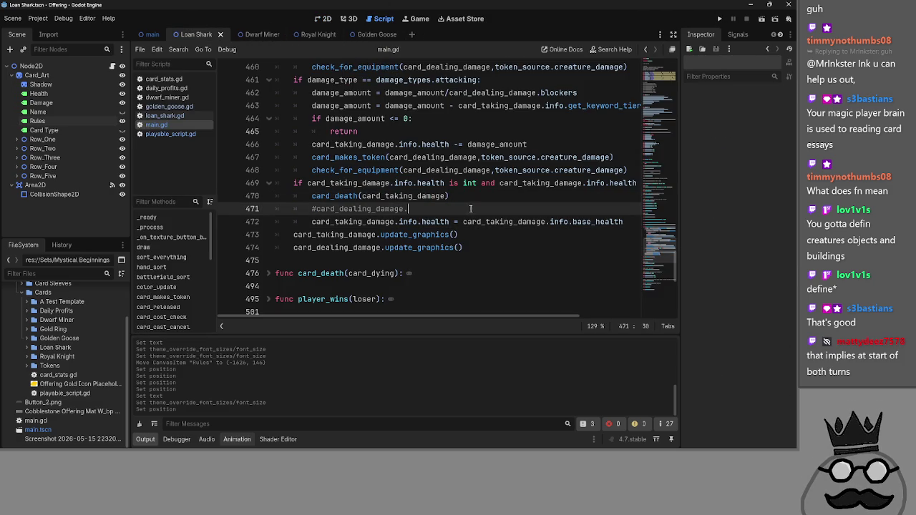
key("shift+Home")
key("shift+Home")
key("BackSpace")
key("BackSpace")
Step: Review the surrounding card_takes_damage code, then return to the Golden Goose scene
scroll(426, 227, "up", 3)
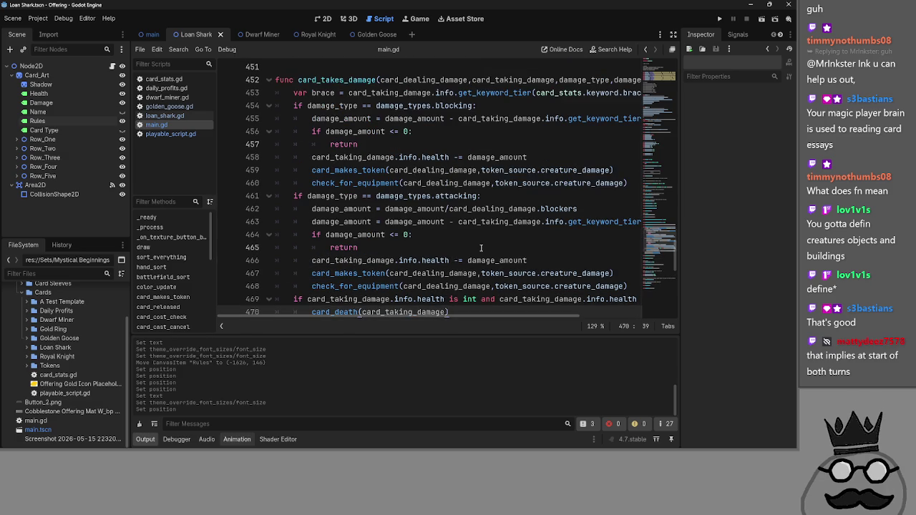
scroll(448, 321, "right", 5)
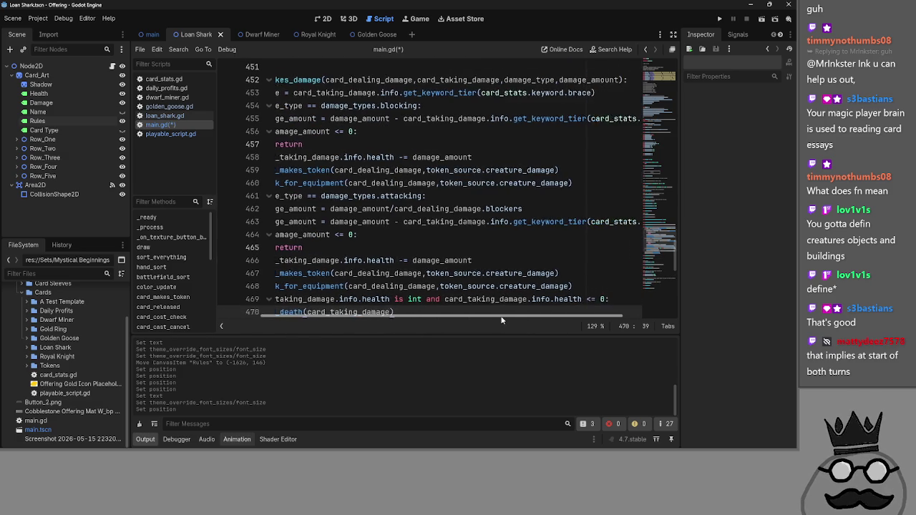
left_click_drag(524, 317, 441, 315)
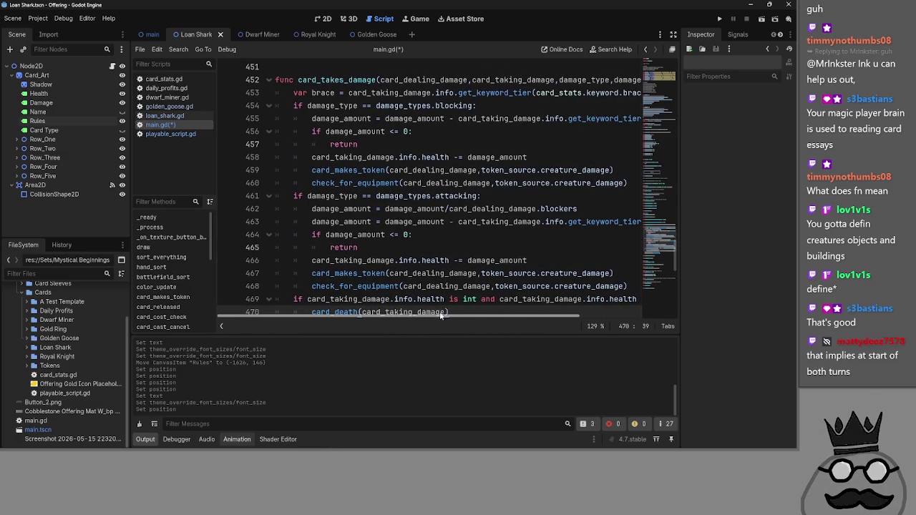
scroll(448, 313, "right", 2)
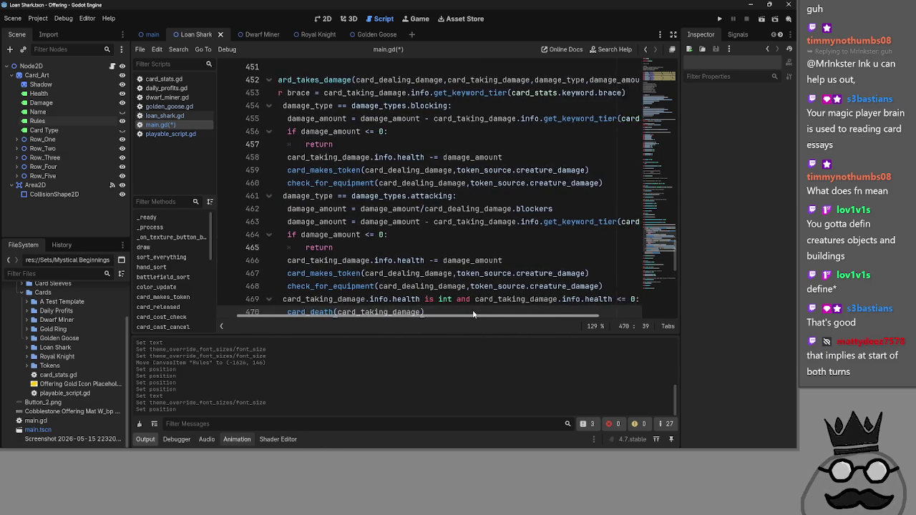
scroll(481, 313, "right", 10)
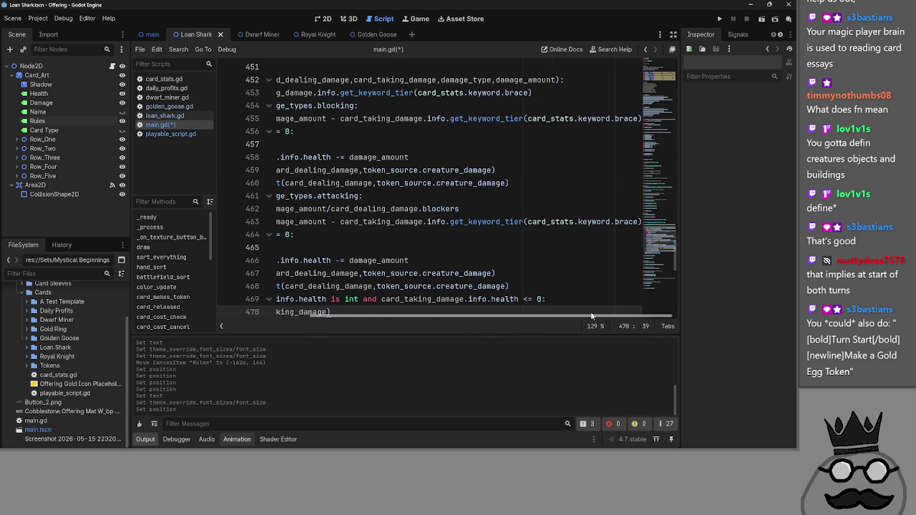
scroll(480, 315, "left", 12)
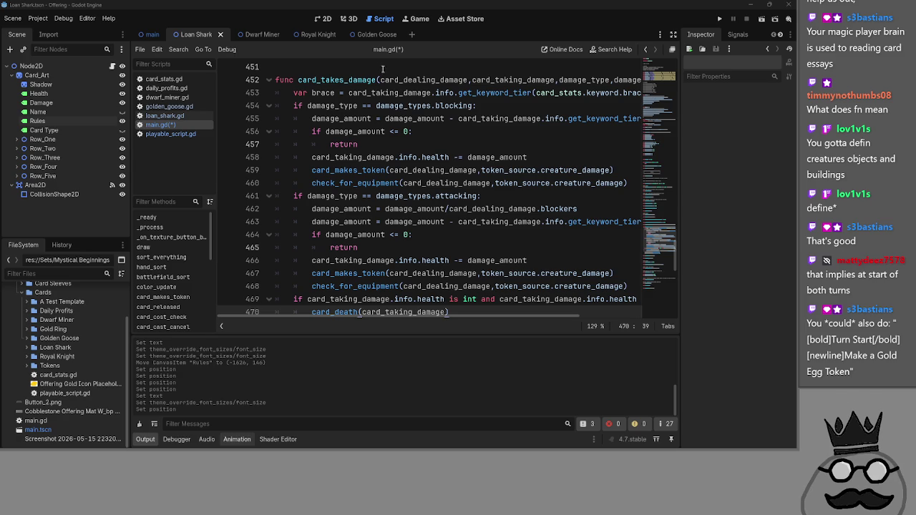
left_click(363, 34)
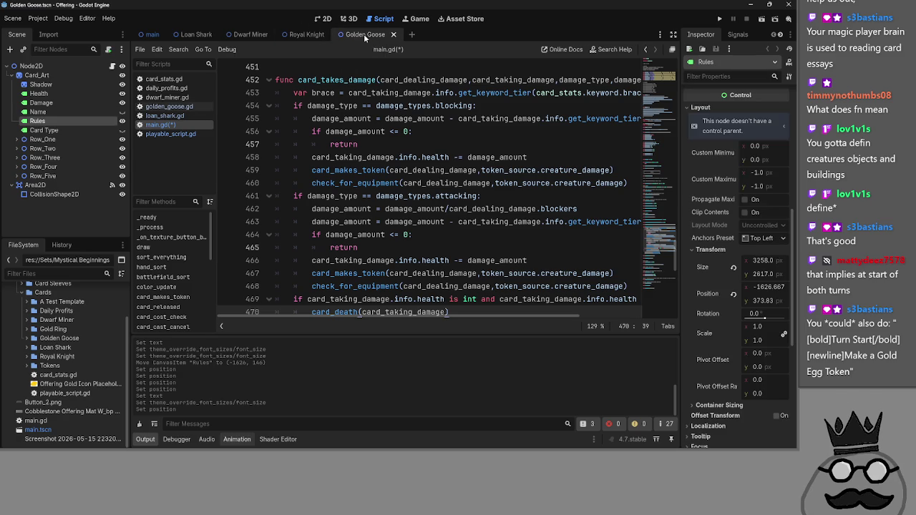
Step: Show the Golden Goose Rules label's Text property and select the word 'Your'
left_click(325, 20)
scroll(755, 243, "up", 5)
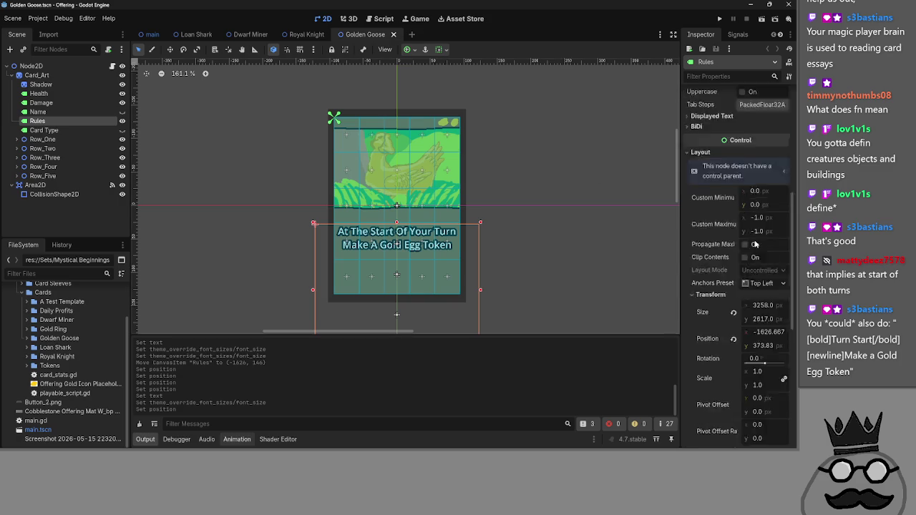
scroll(754, 243, "up", 1)
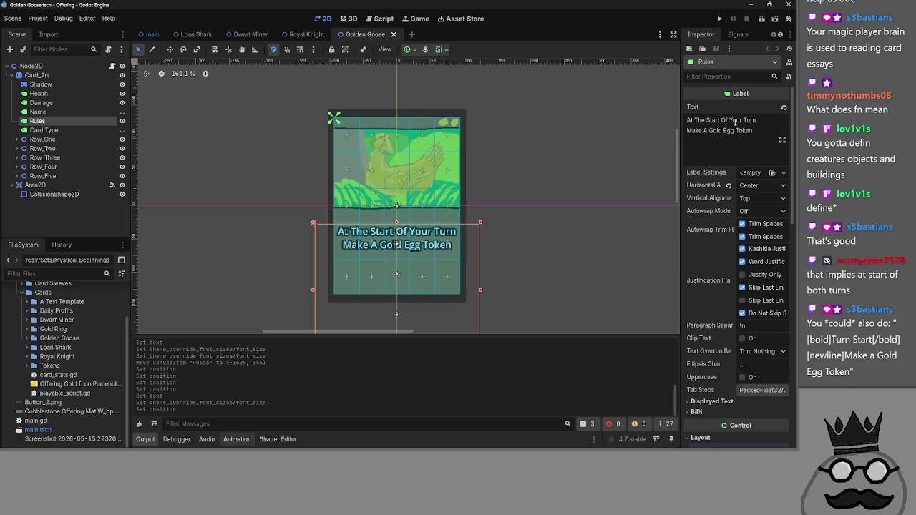
double_click(734, 120)
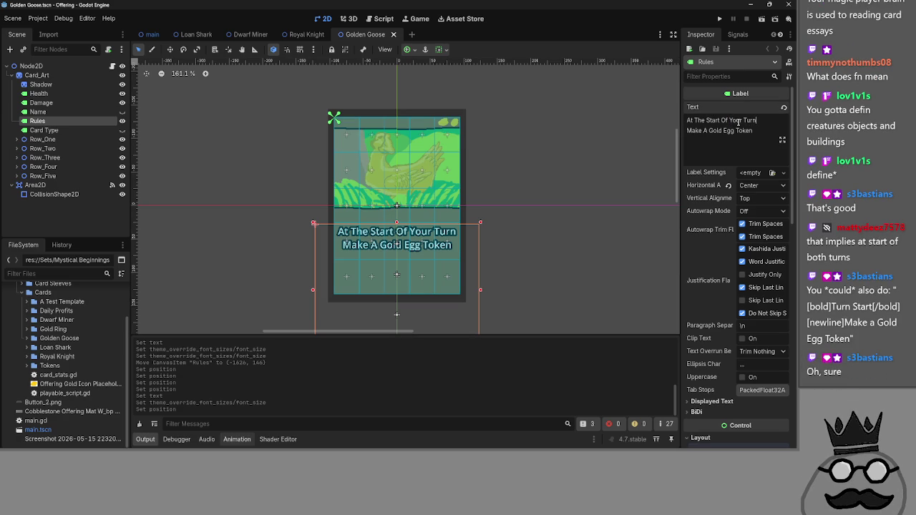
key("alt+Tab")
key("alt+Tab")
key("alt+Tab")
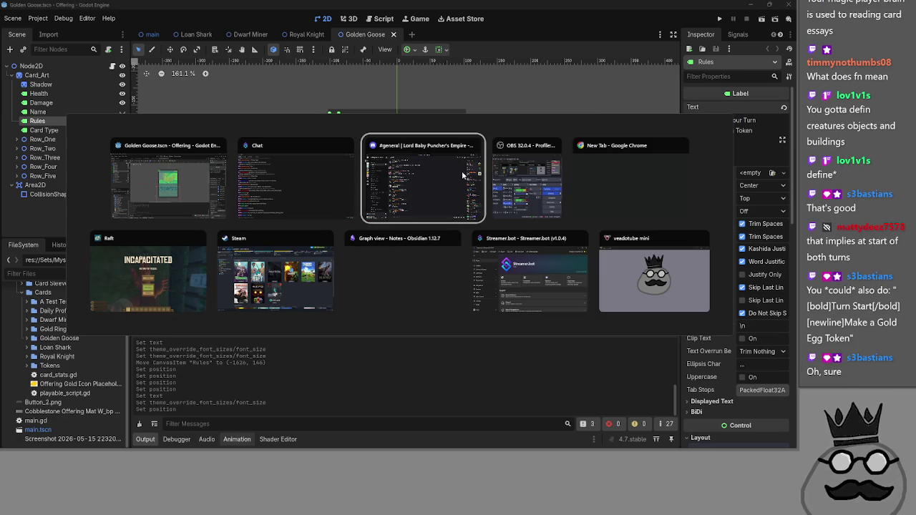
key("Escape")
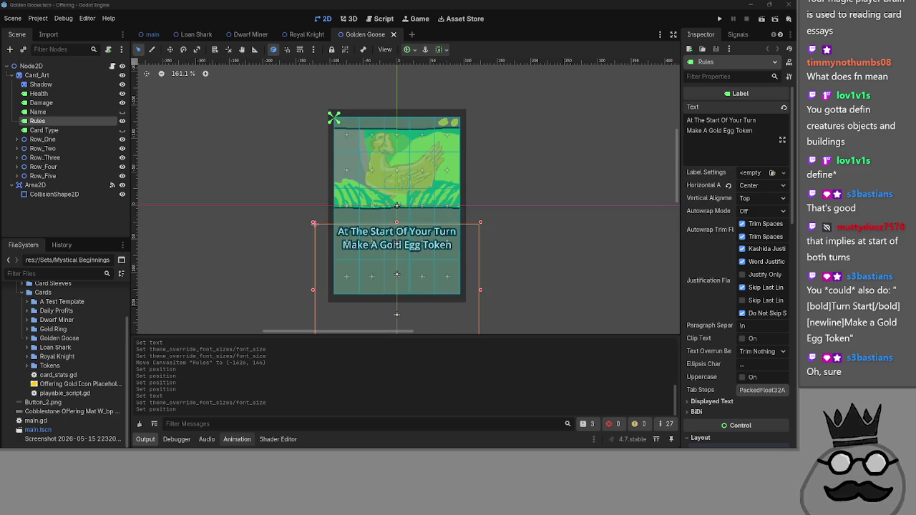
Step: Maximize the koma mtg search and preview the Horrors Secret Lair cover beside Koma, Cosmos Serpent
key("alt+Tab")
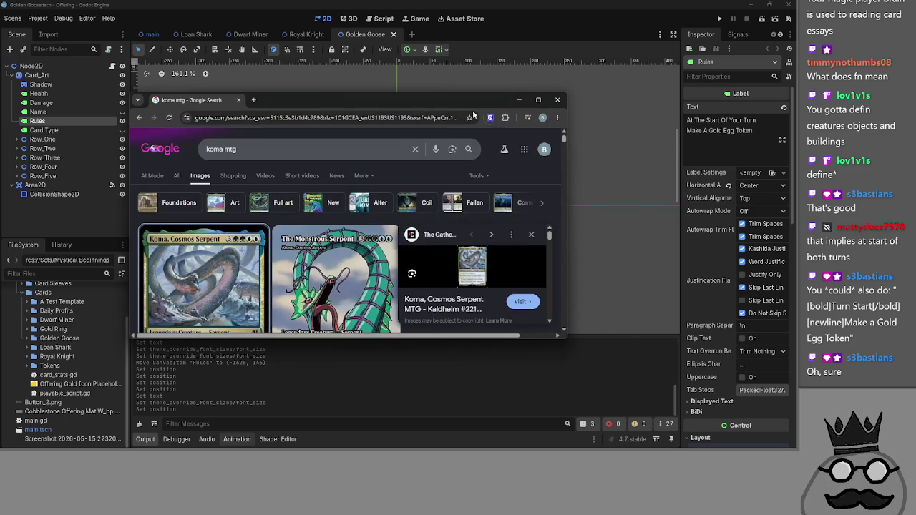
left_click(538, 100)
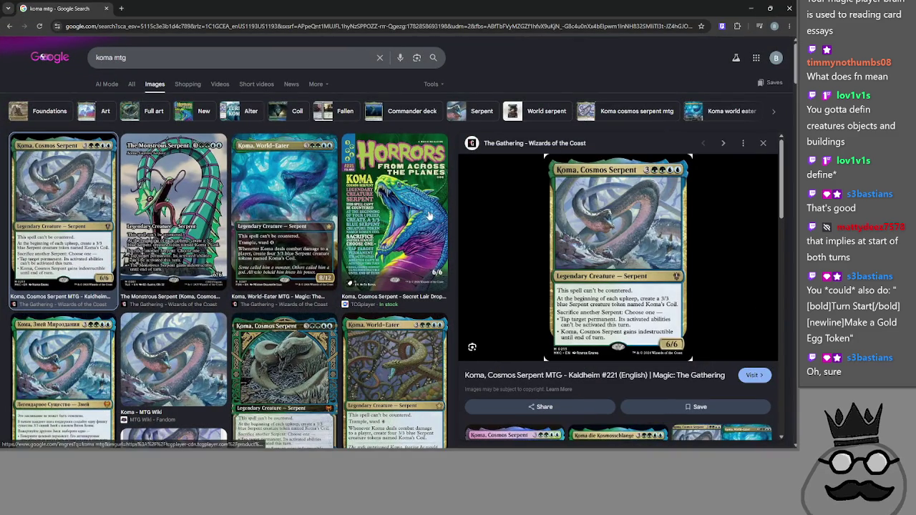
left_click(404, 215)
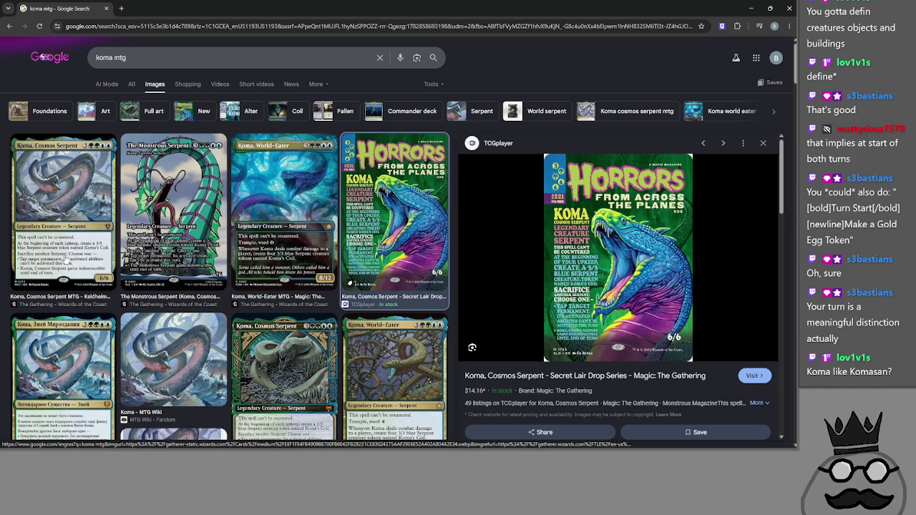
key("Left")
key("Left")
key("Left")
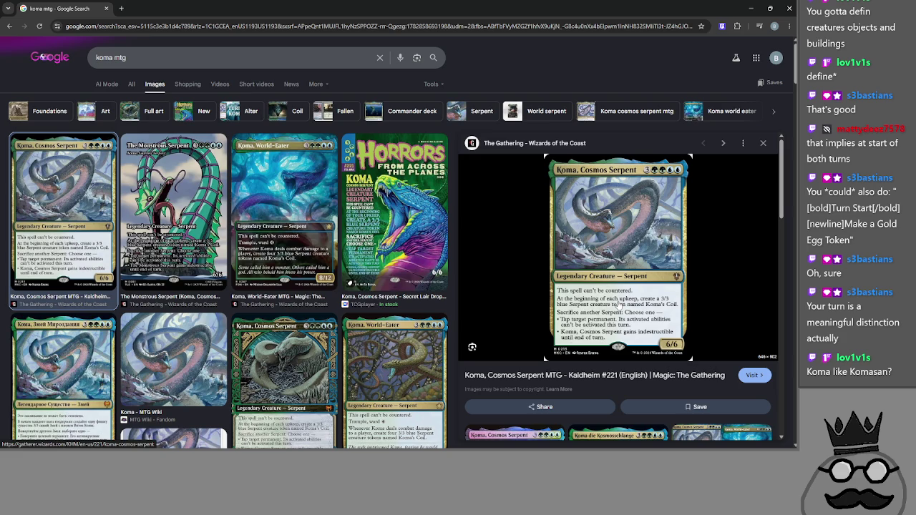
left_click(381, 204)
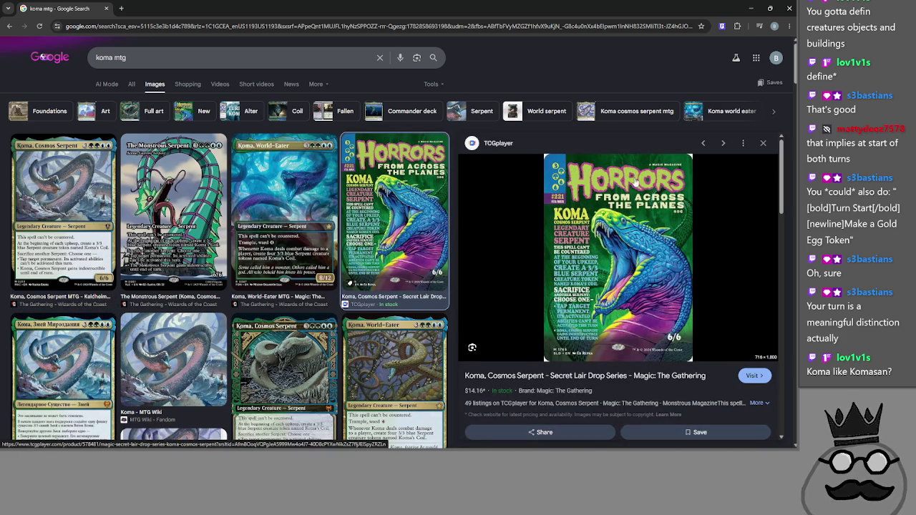
key("alt+Left")
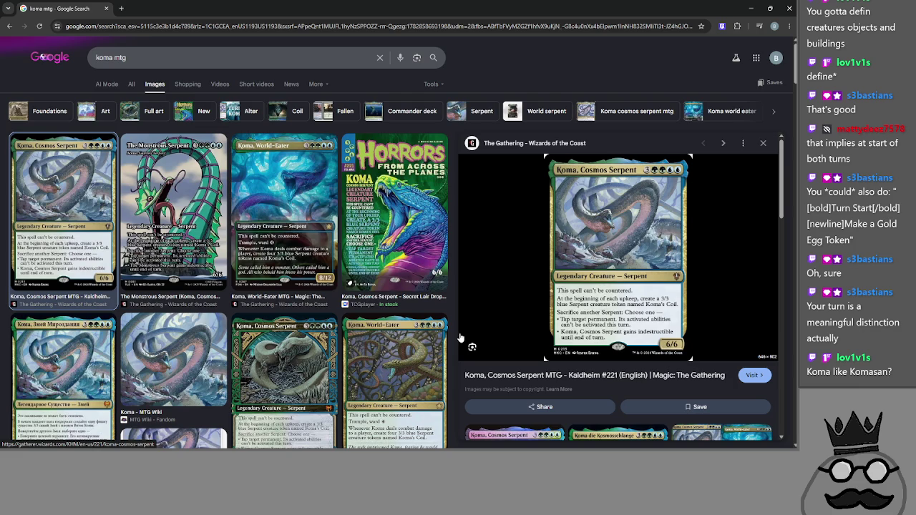
Step: Flip repeatedly between the Koma, Cosmos Serpent card and its Horrors cover art
left_click(379, 211)
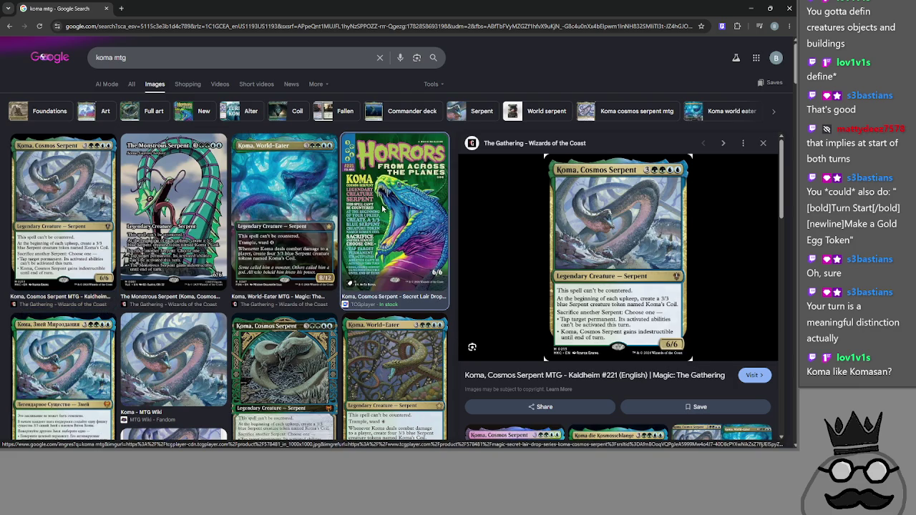
key("alt+Left")
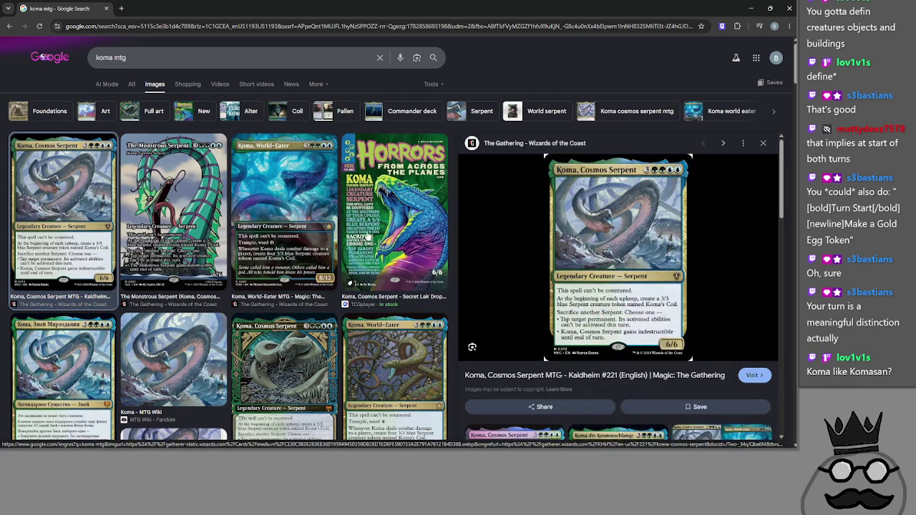
key("alt+Right")
key("alt+Left")
key("alt+Right")
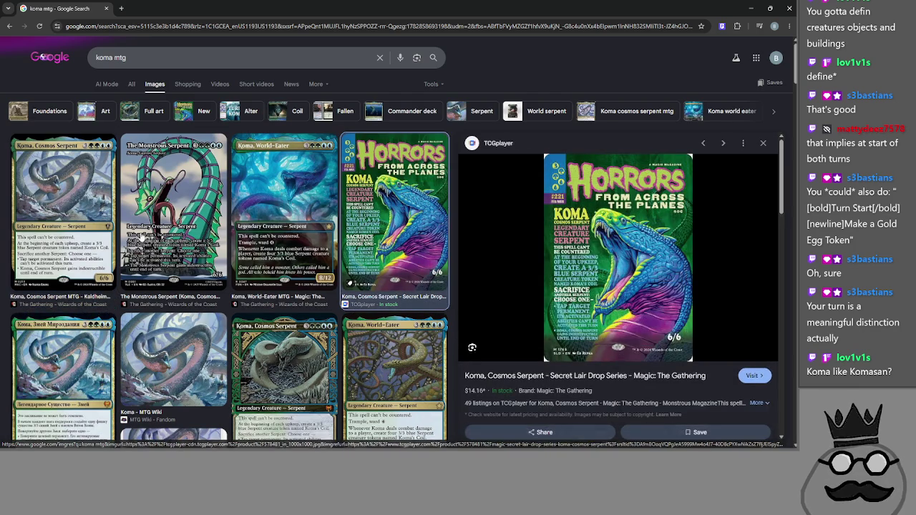
key("alt+Left")
key("alt+Right")
key("alt+Left")
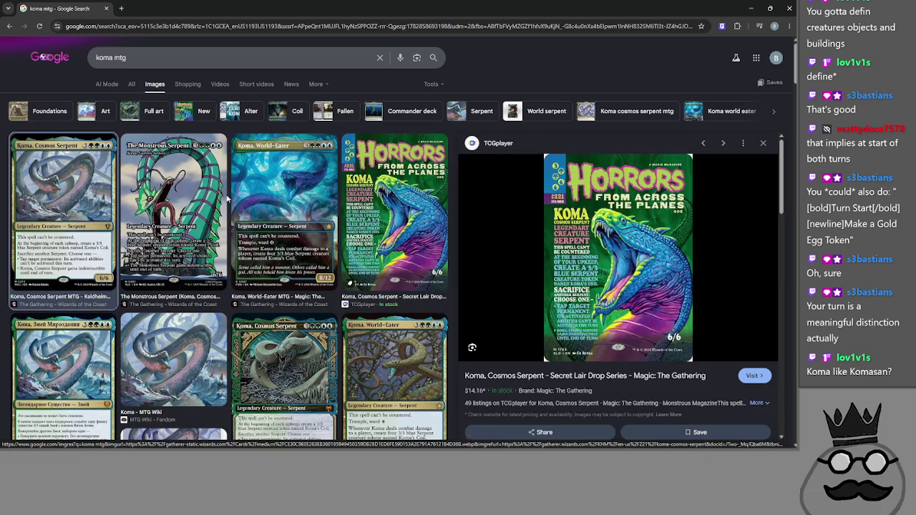
key("alt+Right")
key("alt+Left")
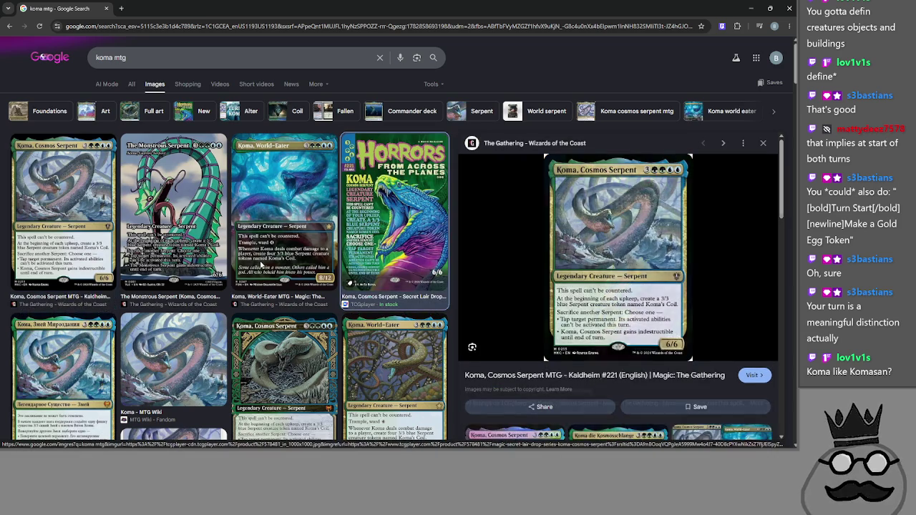
key("alt+Right")
key("alt+Left")
Step: Preview the Horrors thumbnails again, including the TCGplayer cover, then return to Godot
left_click(404, 201)
left_click(78, 200)
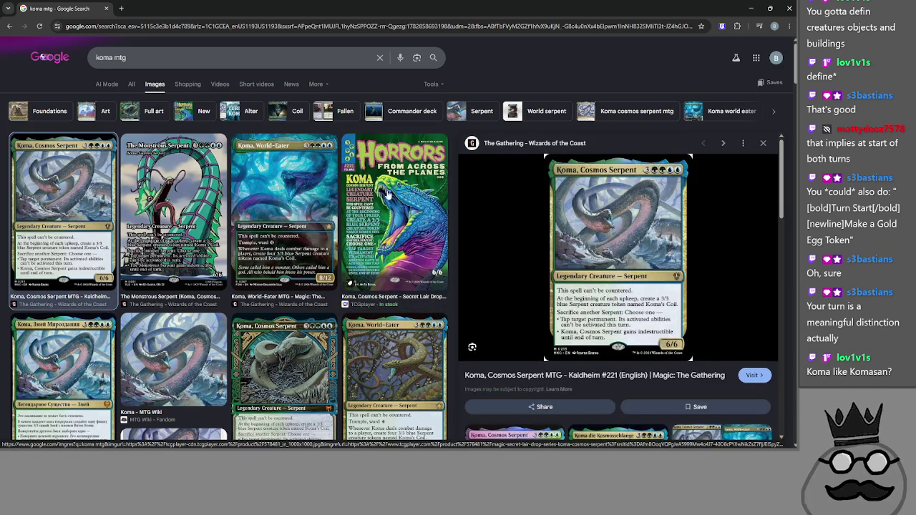
left_click(386, 195)
left_click(84, 196)
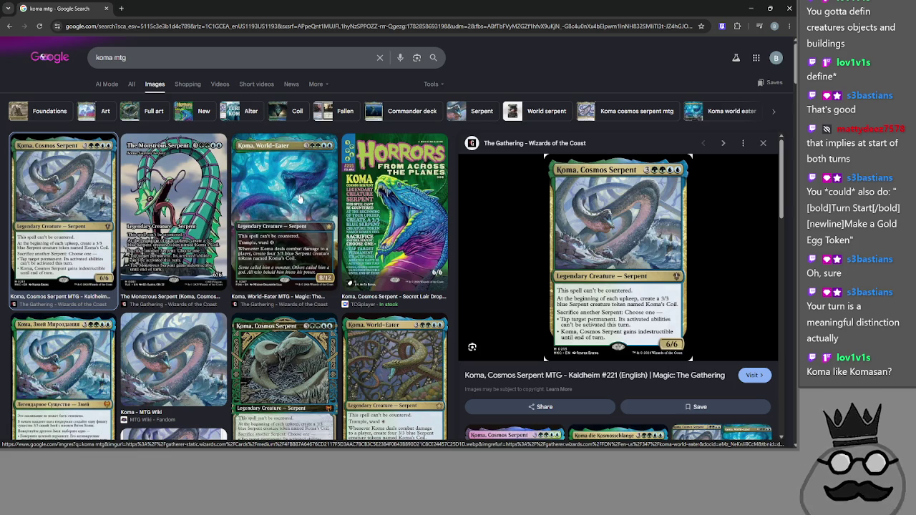
left_click(348, 187)
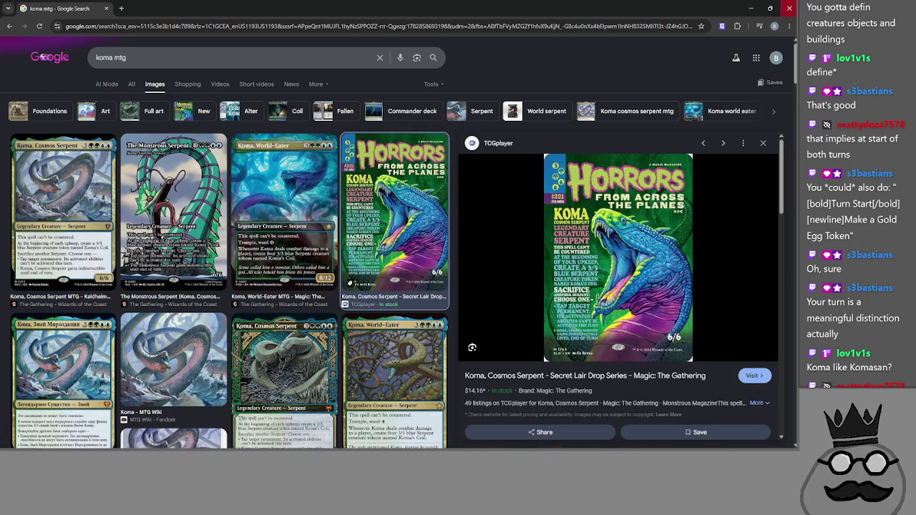
key("alt+Tab")
Step: Deselect the Rules label and frame the whole Golden Goose card at 110% zoom
left_click(537, 236)
scroll(502, 175, "down", 4)
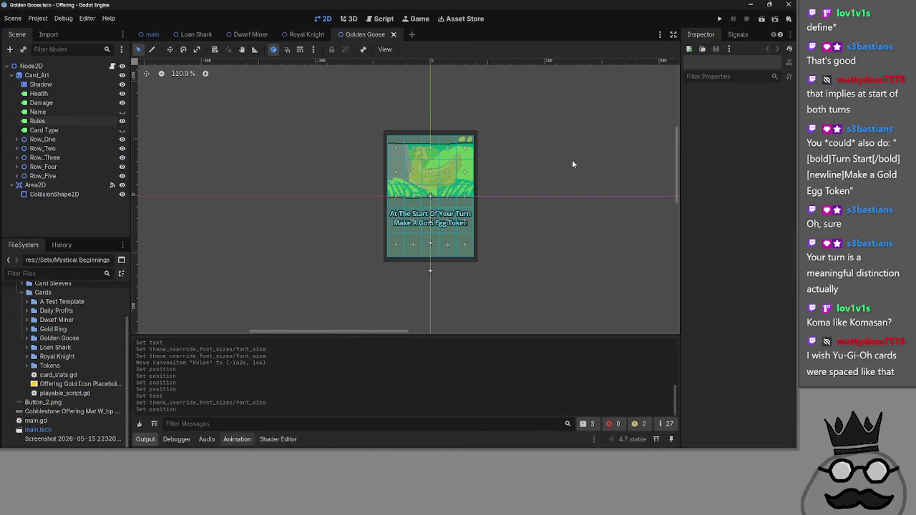
scroll(486, 194, "up", 1)
left_click_drag(486, 195, 493, 212)
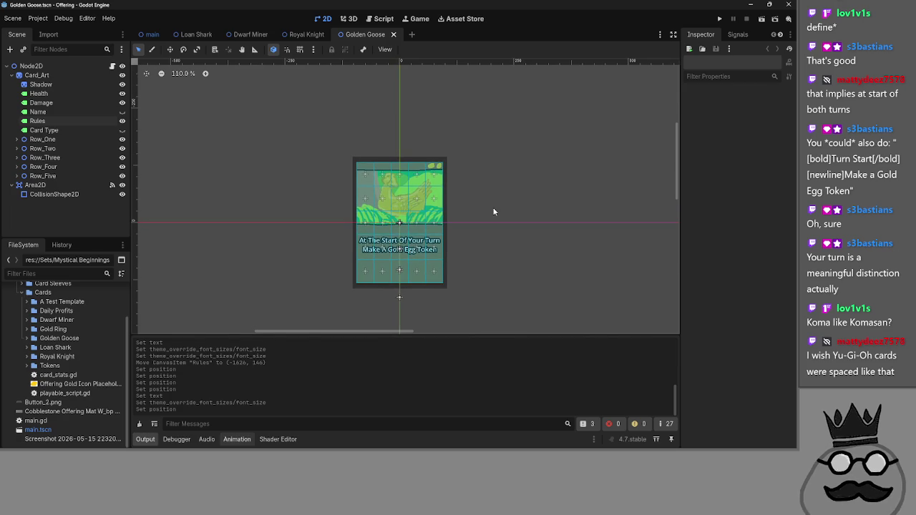
Step: Cycle through open windows to reach the yugioh cards image search
key("alt+Tab")
key("Escape")
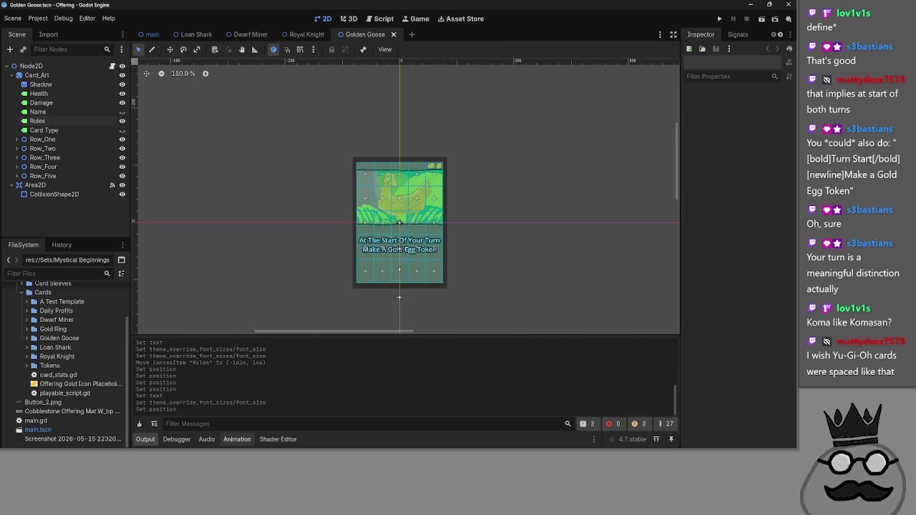
key("alt+Tab")
key("Tab")
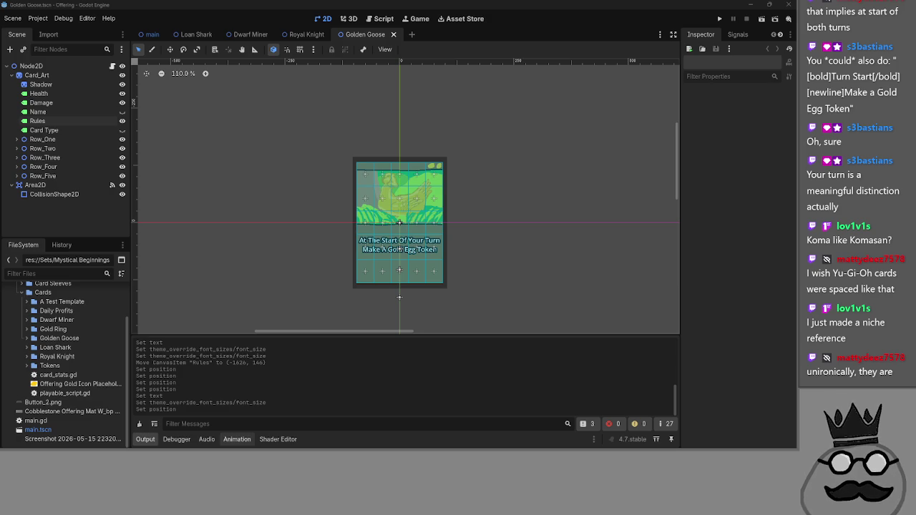
Step: Maximize the yugioh search and preview the 1996 rare and 500 assorted card listings
key("alt+Tab")
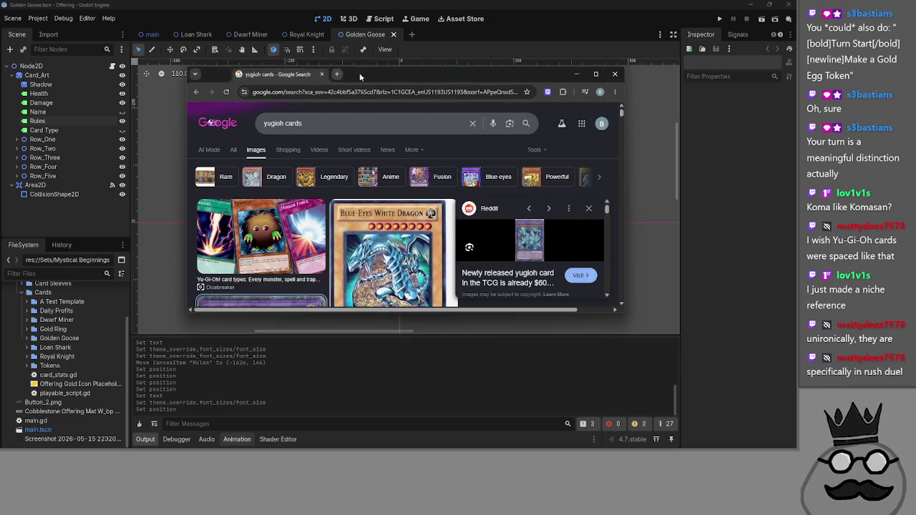
double_click(565, 122)
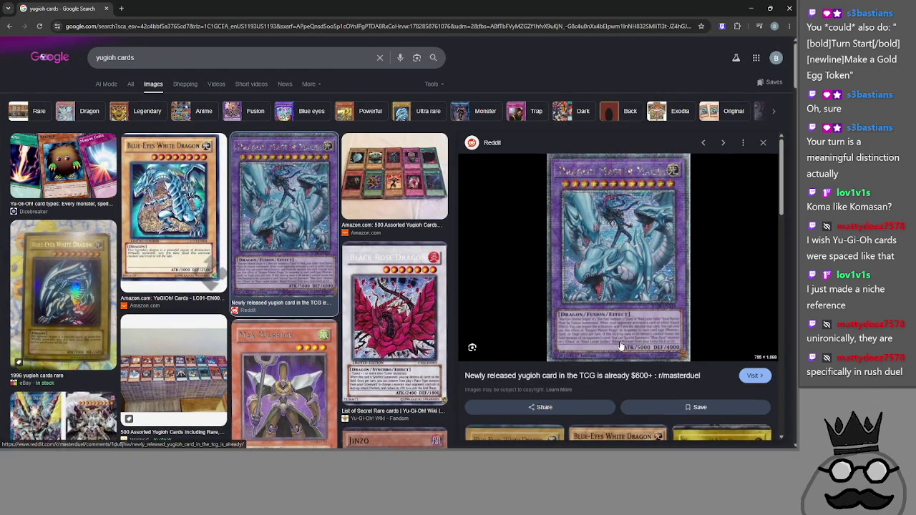
left_click(48, 283)
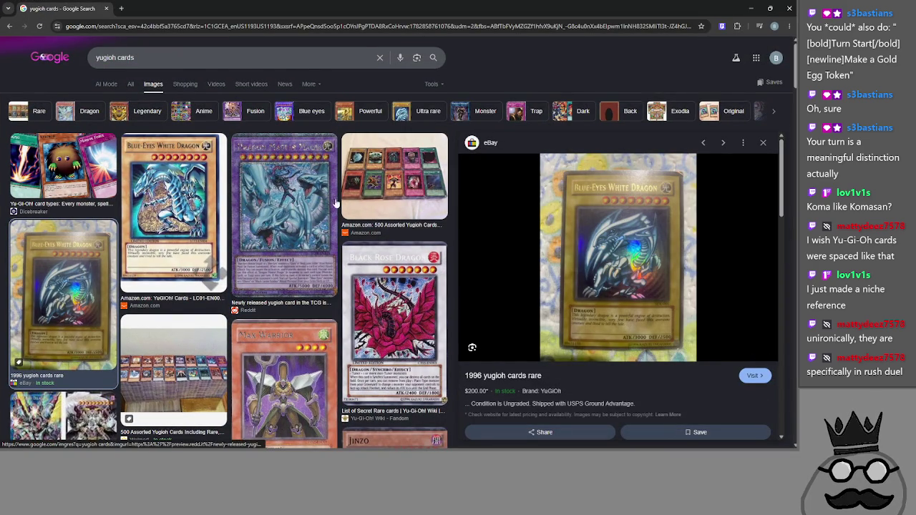
left_click(393, 180)
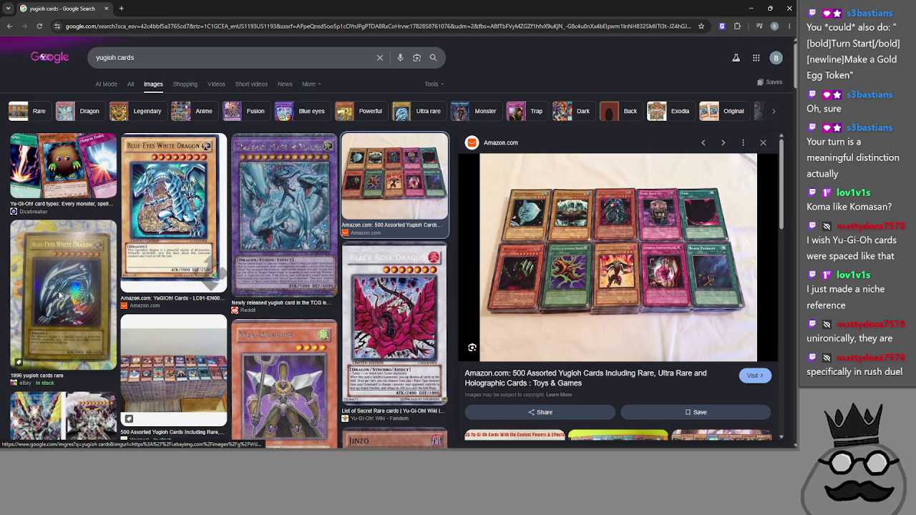
key("alt+Left")
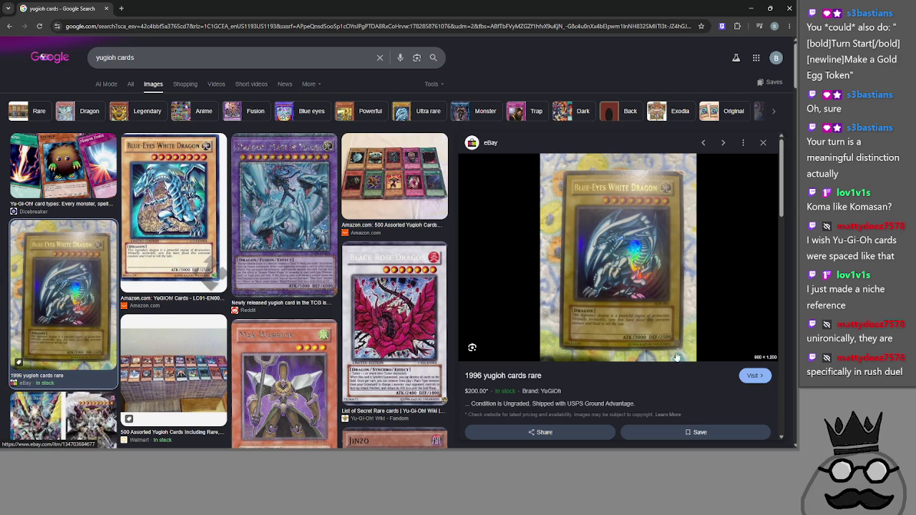
Step: Scroll the results, preview the Blue-Eyes Thick Dragon card, then close the browser
scroll(545, 291, "down", 2)
scroll(368, 272, "down", 4)
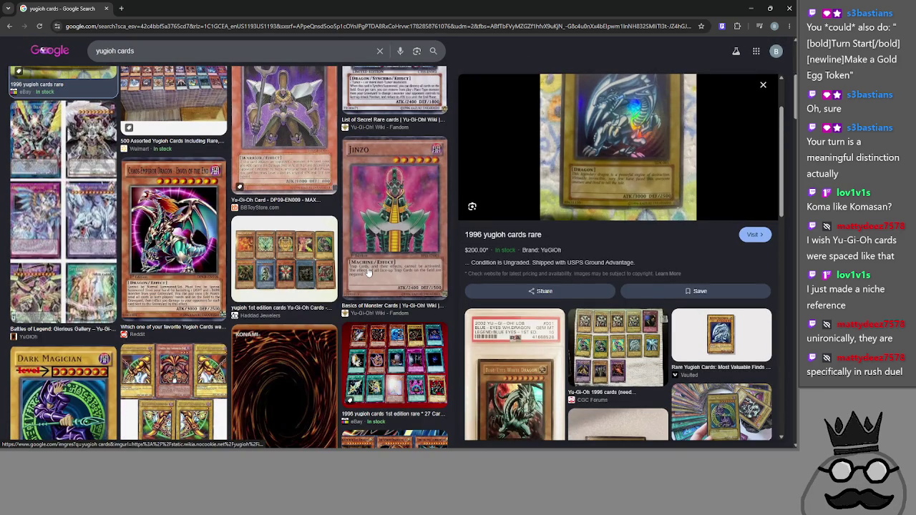
scroll(367, 272, "up", 4)
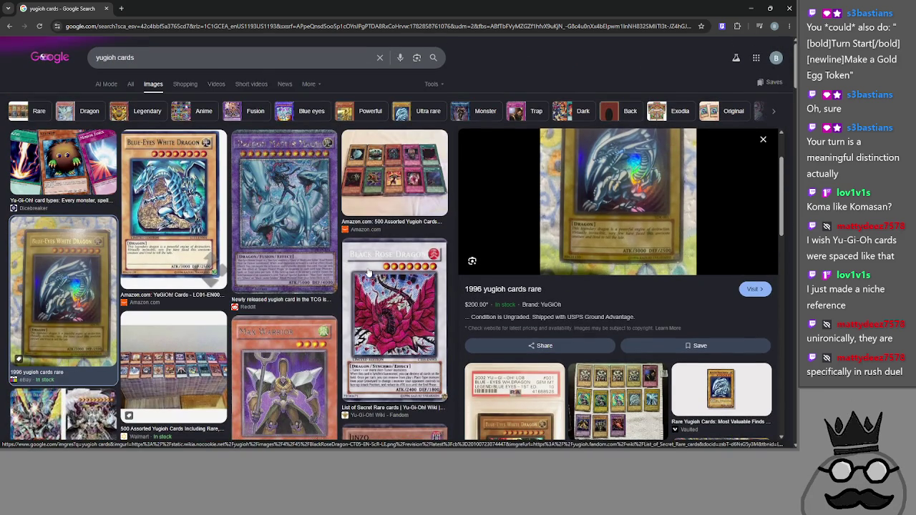
scroll(368, 272, "down", 10)
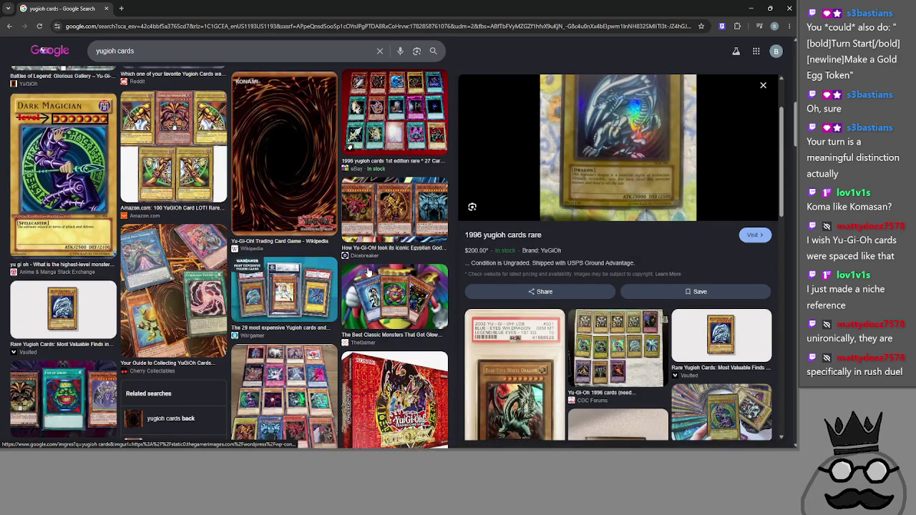
scroll(367, 272, "down", 3)
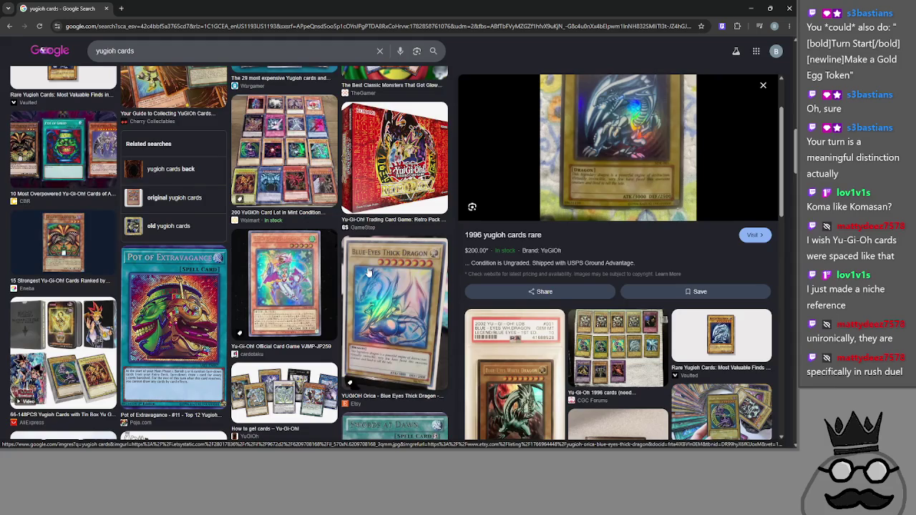
left_click(367, 271)
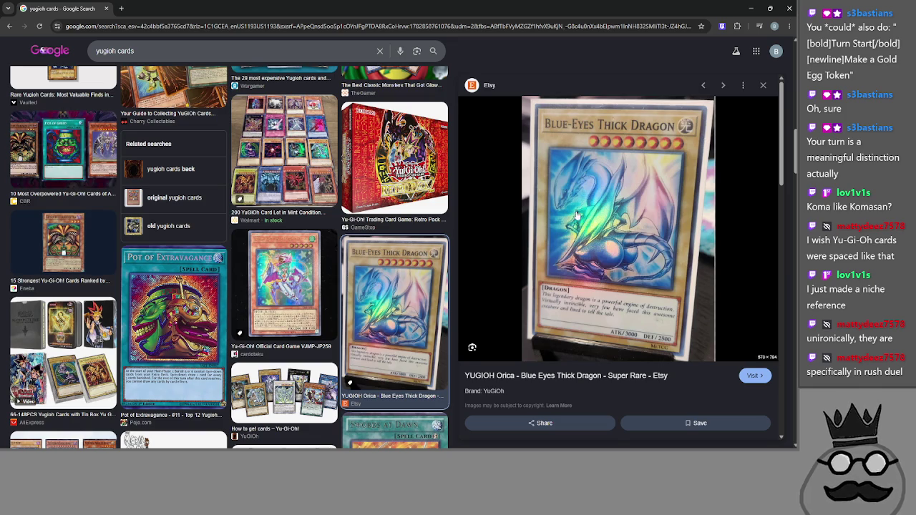
scroll(576, 214, "down", 3)
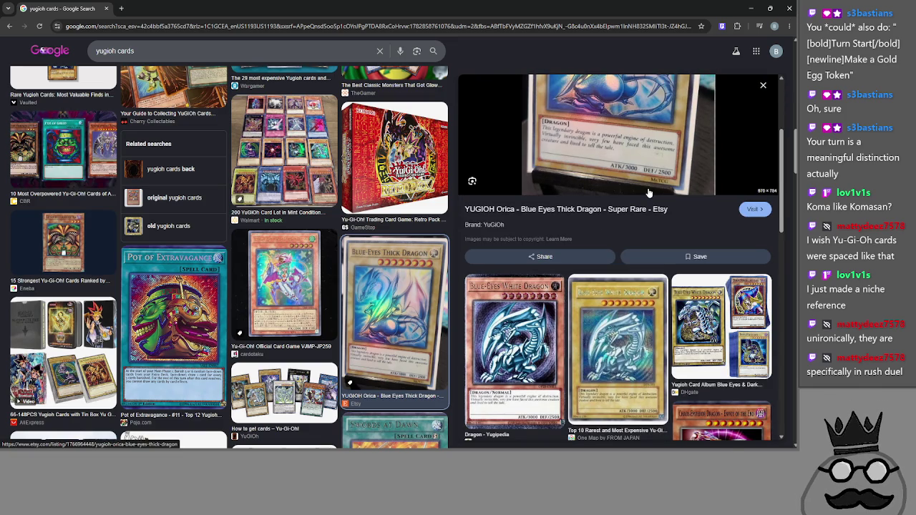
scroll(222, 236, "down", 5)
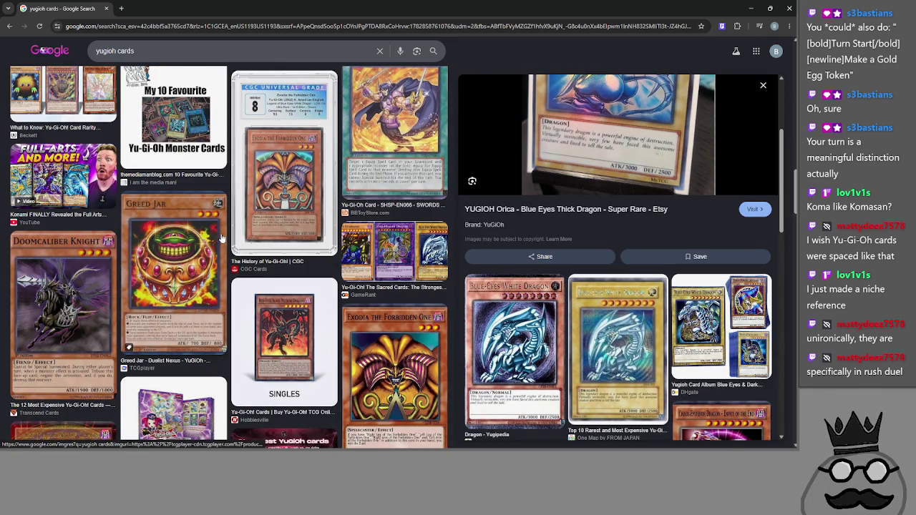
left_click(785, 7)
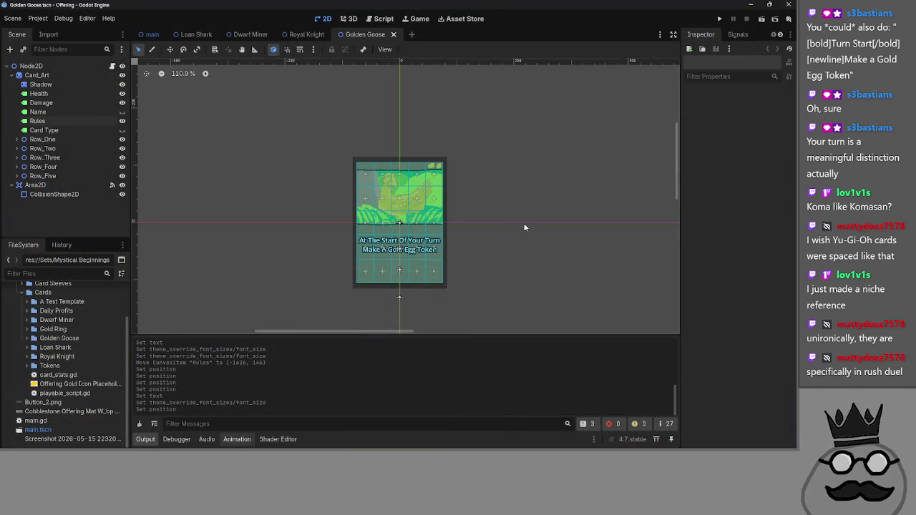
Step: Show main.gd's card_takes_damage and card_death code, then switch to Chrome
left_click(383, 19)
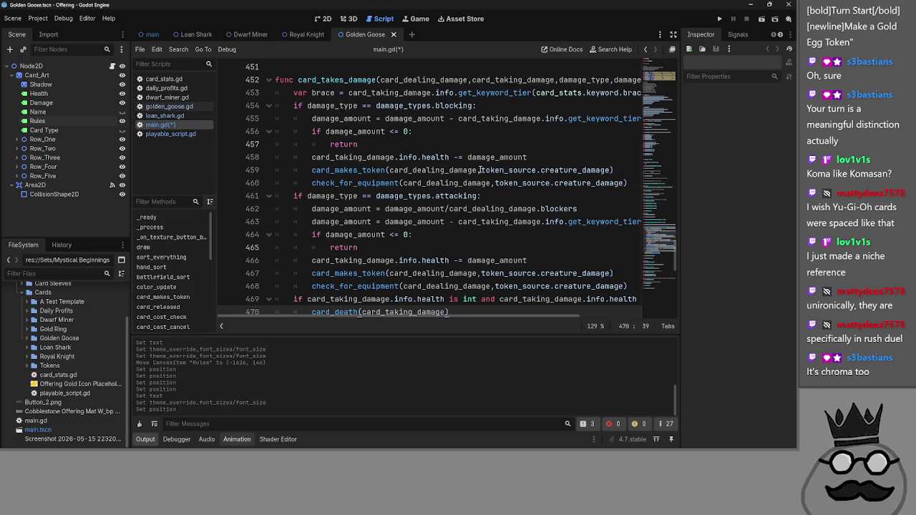
scroll(480, 169, "down", 2)
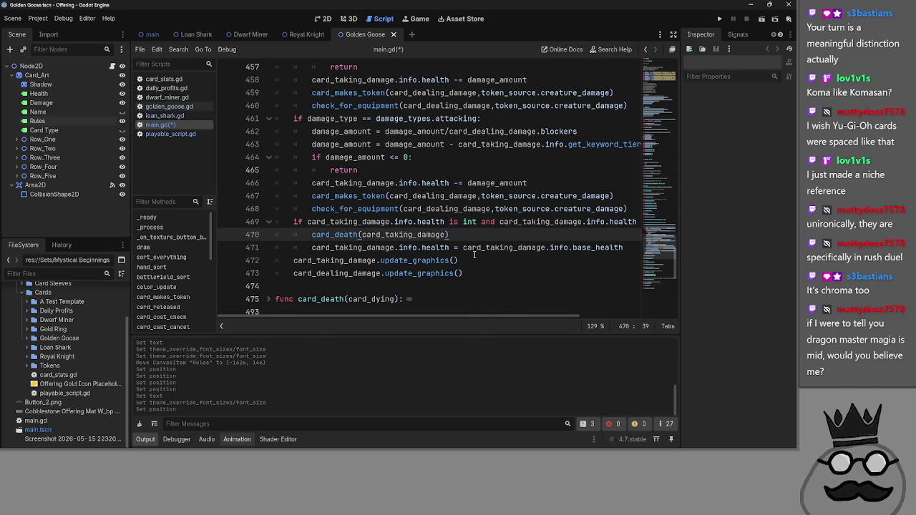
key("alt+Tab")
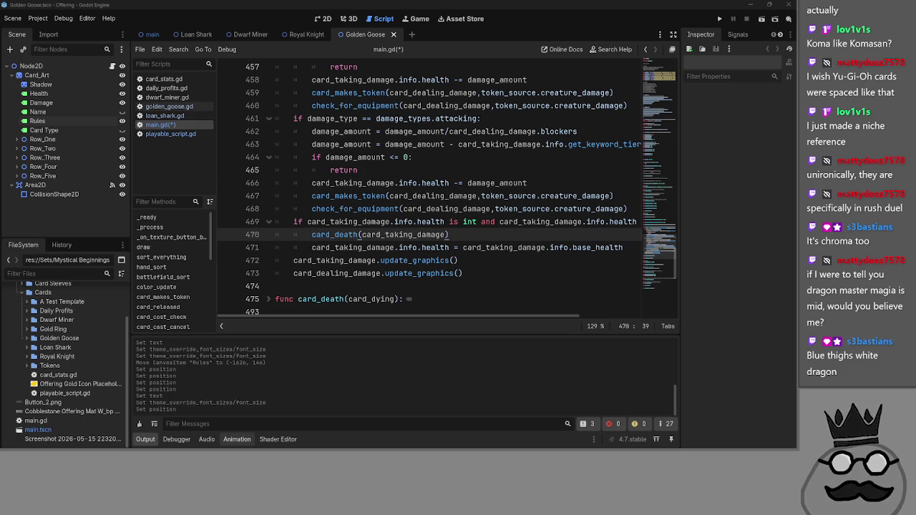
Step: Maximize Chrome and preview Koma, World-Eater, hand-altered Koma and Serpente Cósmica, ending on The Monstrous Serpent
key("alt+Tab")
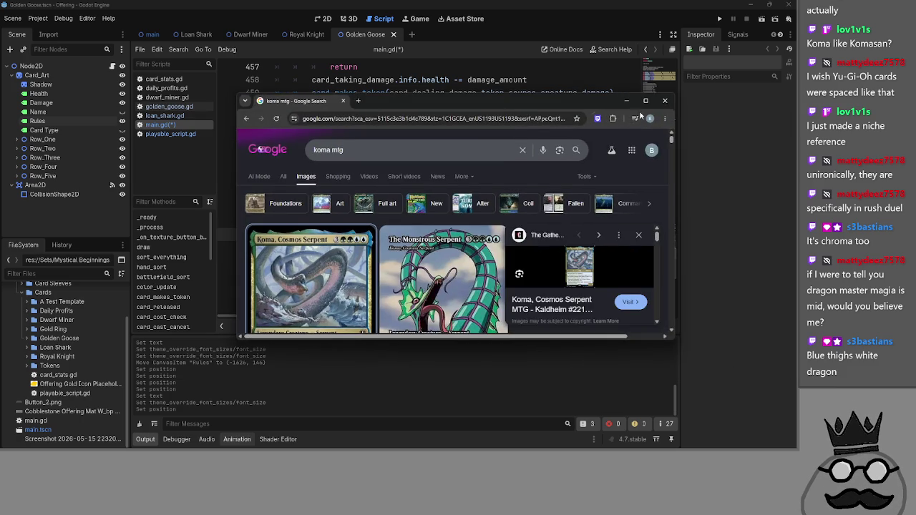
key("super+Up")
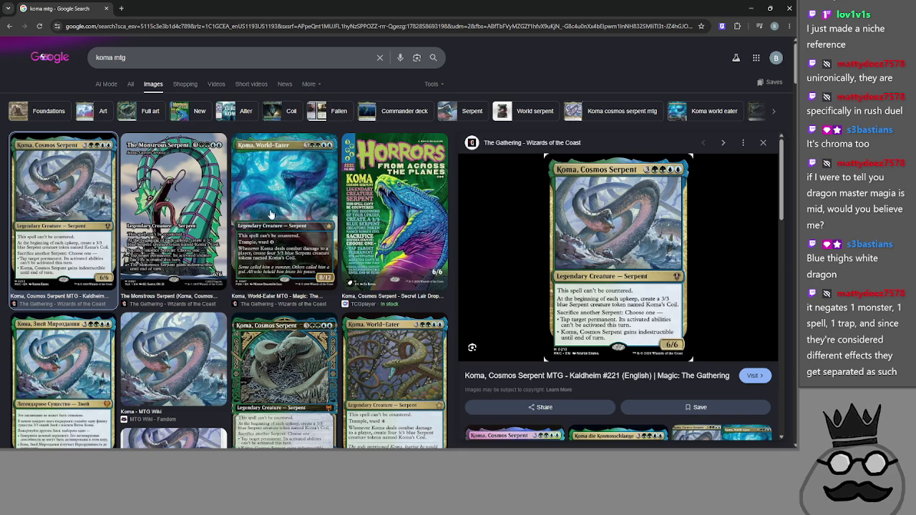
left_click(300, 227)
left_click(189, 237)
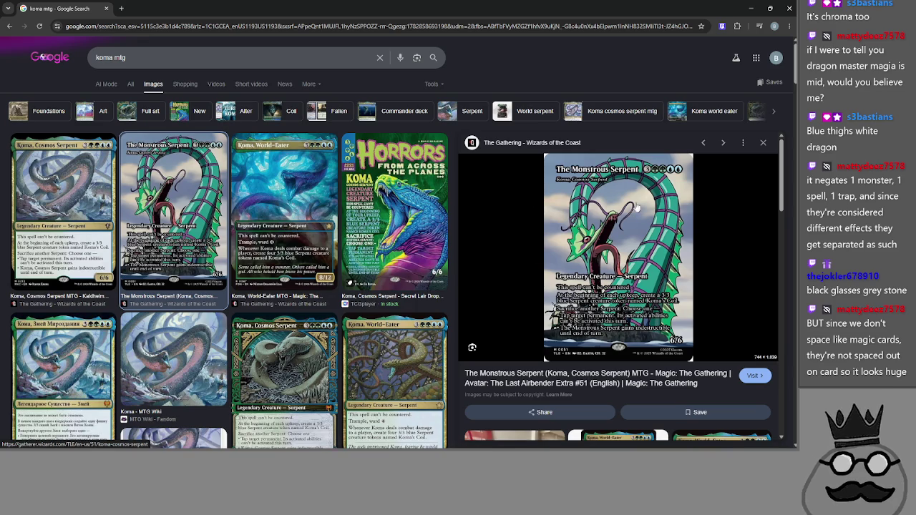
scroll(286, 247, "down", 5)
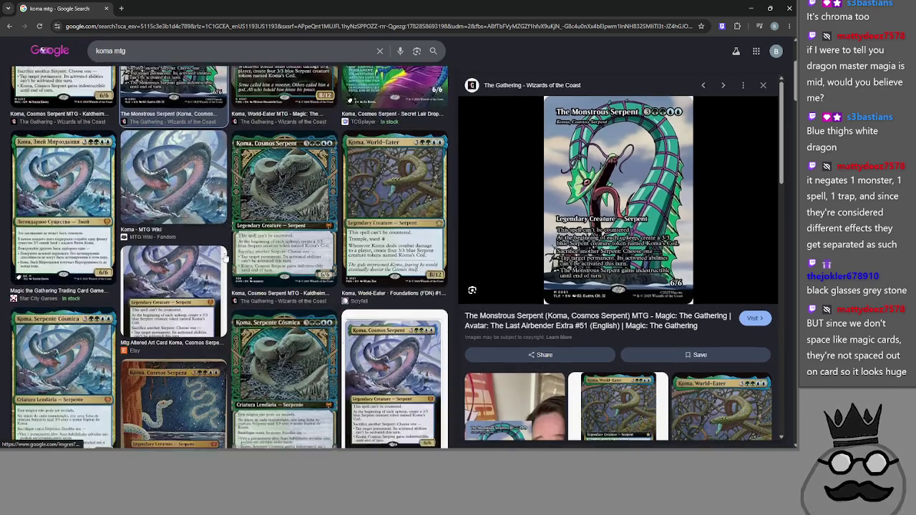
left_click(179, 262)
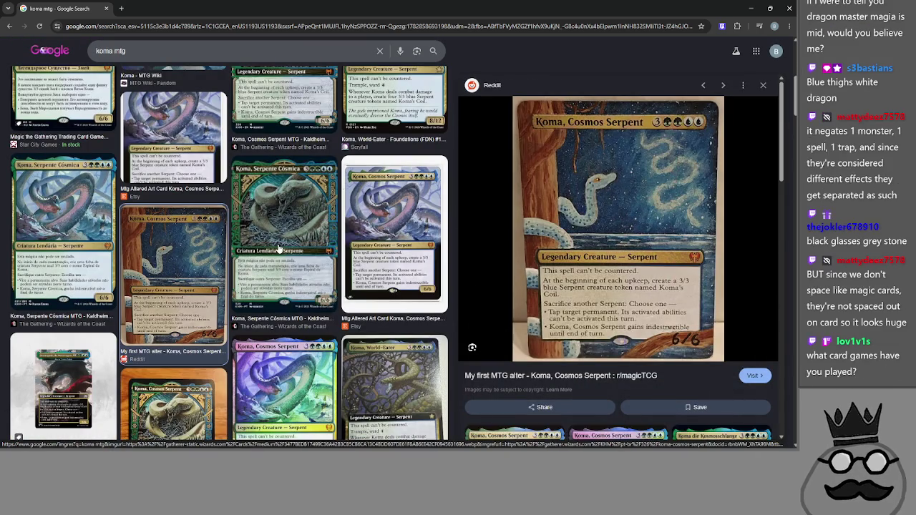
left_click(233, 268)
scroll(229, 272, "up", 5)
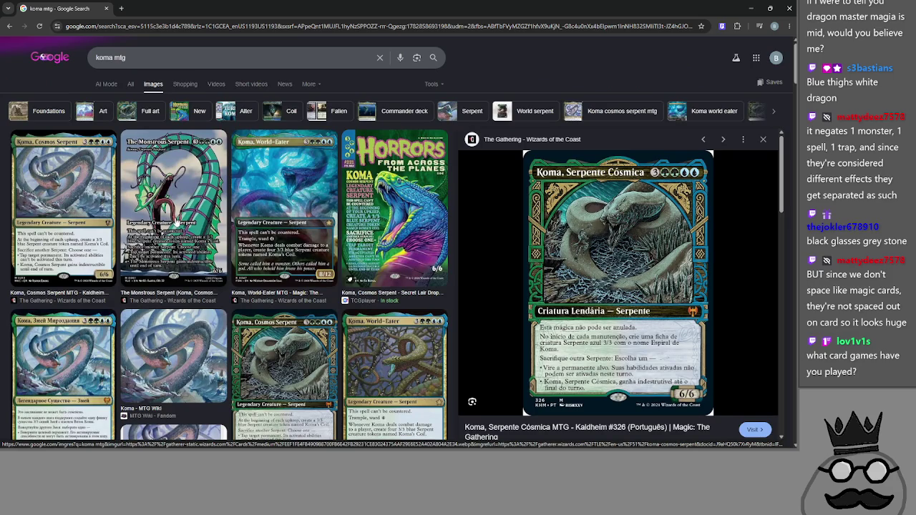
left_click(174, 215)
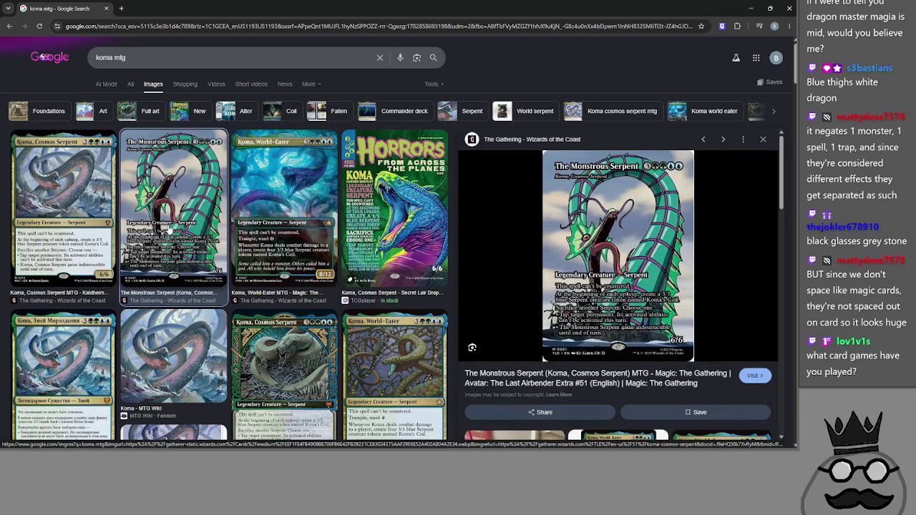